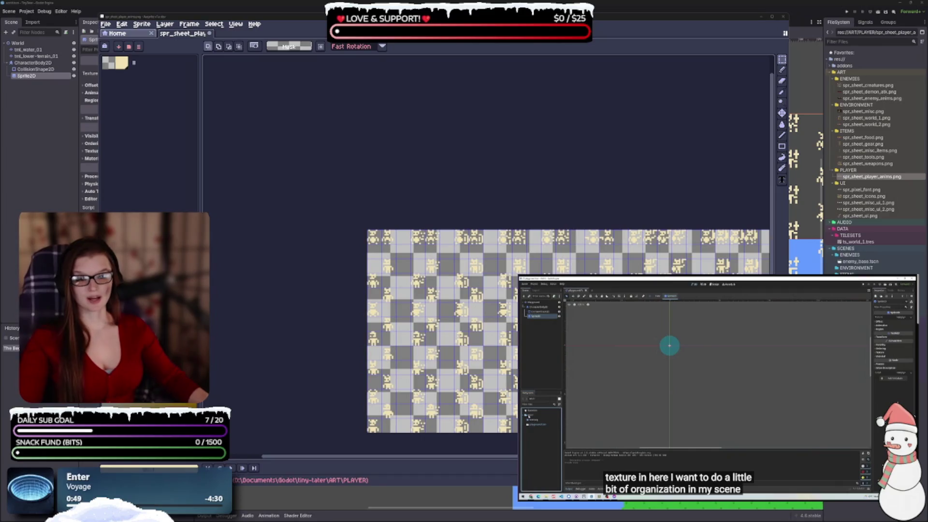
# Look over the player sprite sheet's frames and shift the Aseprite window to uncover more of Godot
pyautogui.scroll(-3, 532, 290)
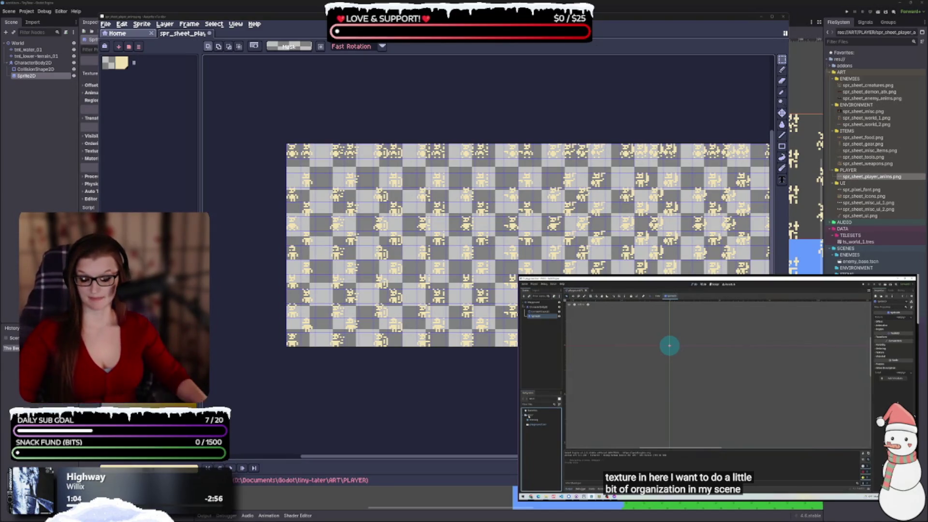
pyautogui.moveTo(509, 273); pyautogui.dragTo(505, 270)
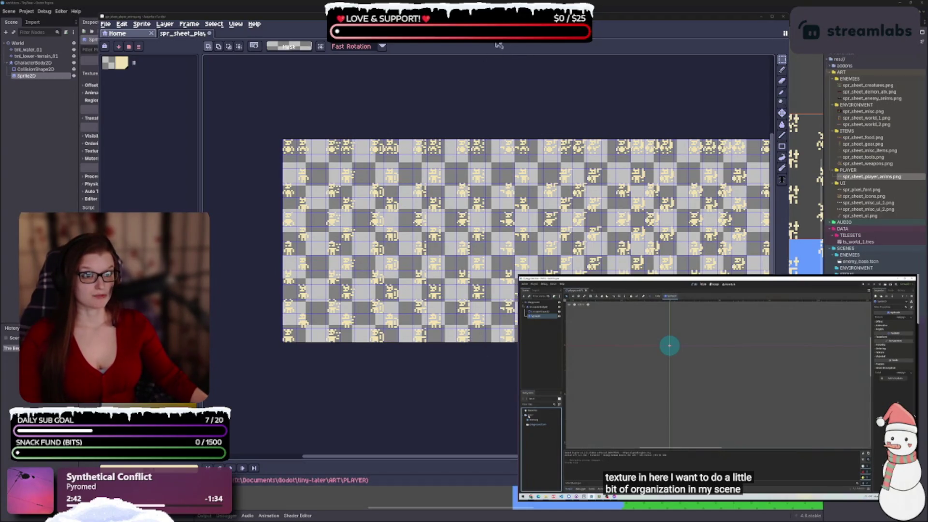
pyautogui.moveTo(503, 16); pyautogui.dragTo(544, 21)
# Pan to the right side of the sprite sheet and zoom out so the whole sheet fits
pyautogui.moveTo(553, 282); pyautogui.dragTo(481, 281)
pyautogui.scroll(-2, 482, 281)
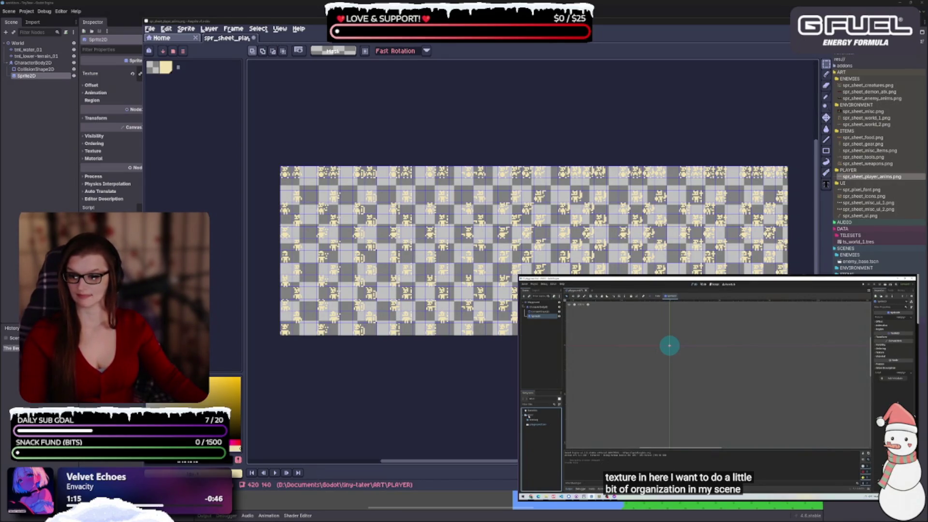
# Zoom out to see the full grid of cream-coloured character frames
pyautogui.scroll(-1, 406, 365)
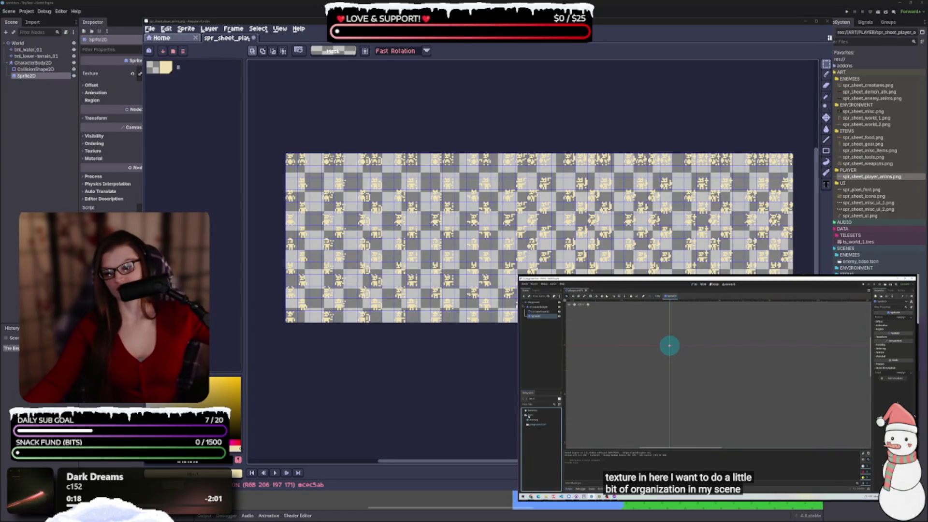
pyautogui.scroll(2, 324, 155)
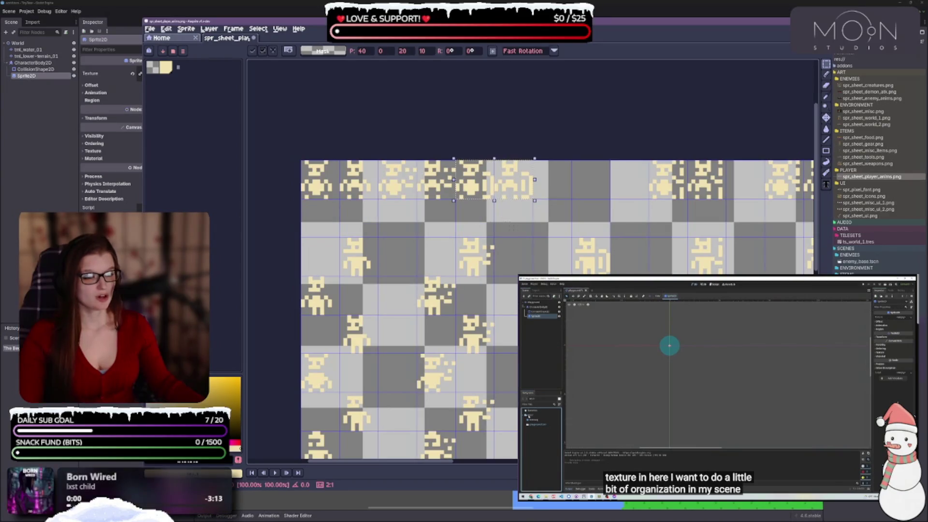
pyautogui.scroll(2, 324, 155)
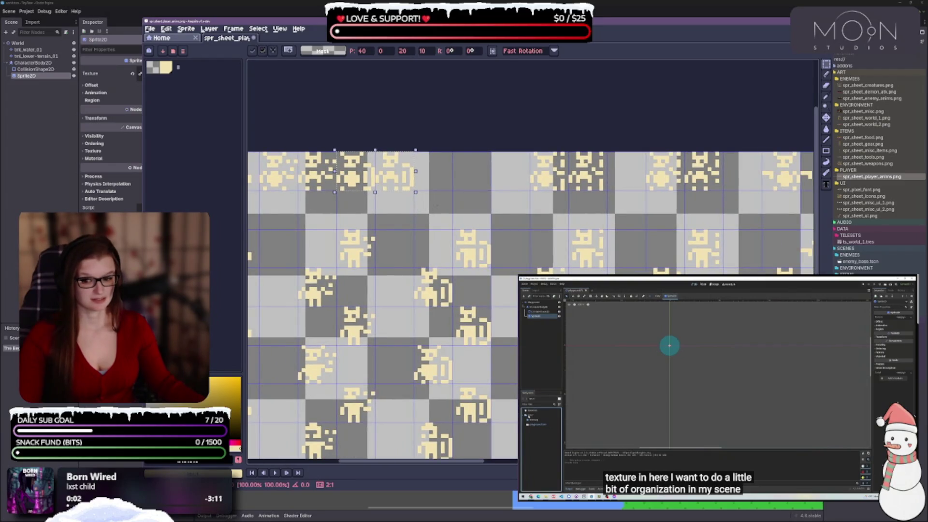
pyautogui.scroll(1, 531, 304)
pyautogui.hscroll(2, 532, 310)
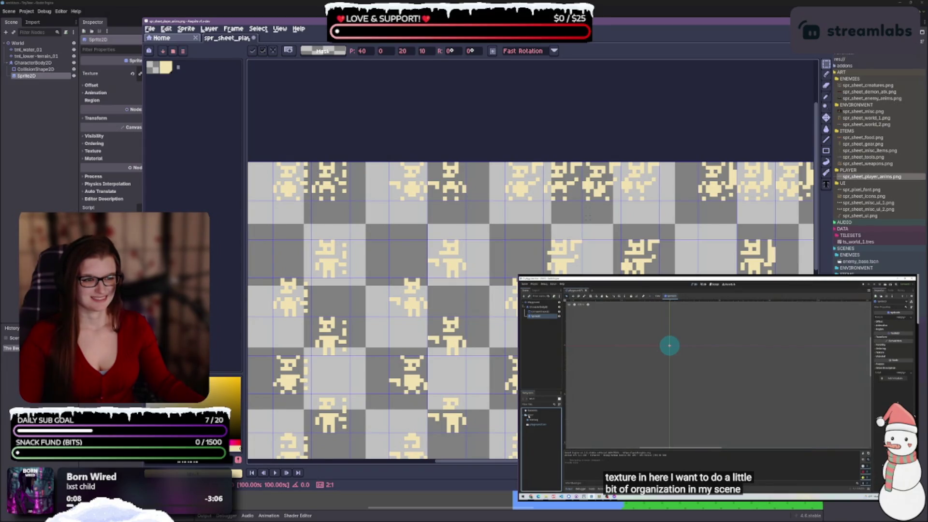
pyautogui.moveTo(588, 217)
pyautogui.mouseDown()
pyautogui.moveTo(435, 207)
pyautogui.moveTo(317, 218)
pyautogui.mouseUp()
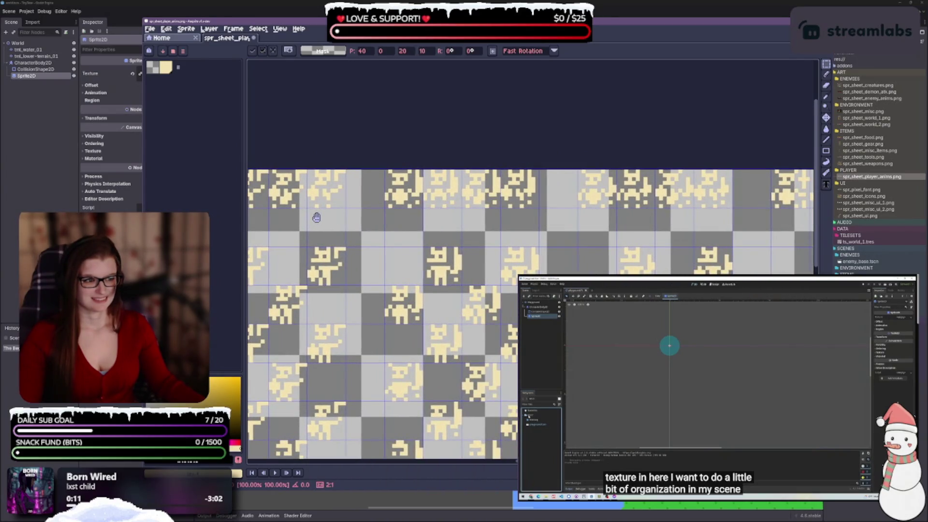
pyautogui.scroll(-5, 486, 211)
pyautogui.scroll(3, 486, 211)
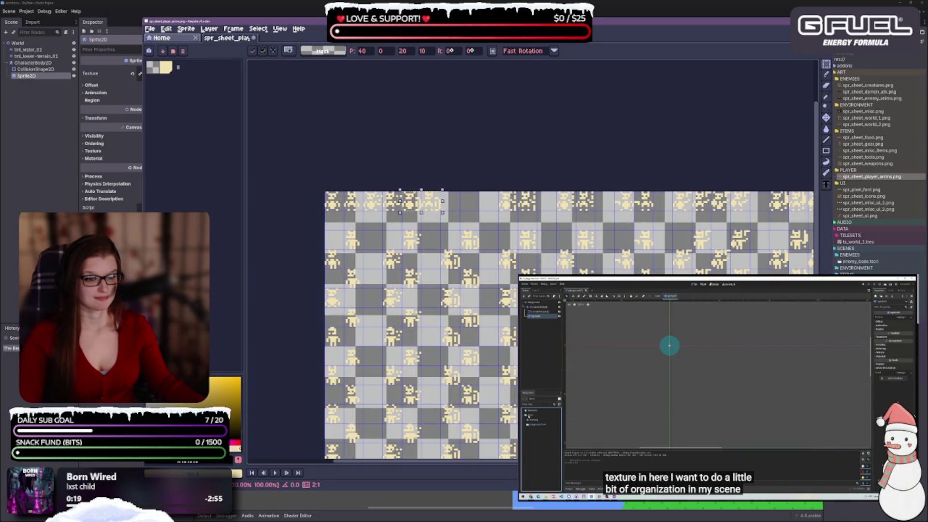
pyautogui.scroll(1, 481, 206)
# Select the first blocks of top-row sprites and slide them left to close the gaps
pyautogui.moveTo(535, 176); pyautogui.dragTo(600, 211)
pyautogui.moveTo(573, 194); pyautogui.dragTo(455, 193)
pyautogui.moveTo(591, 215); pyautogui.dragTo(503, 217)
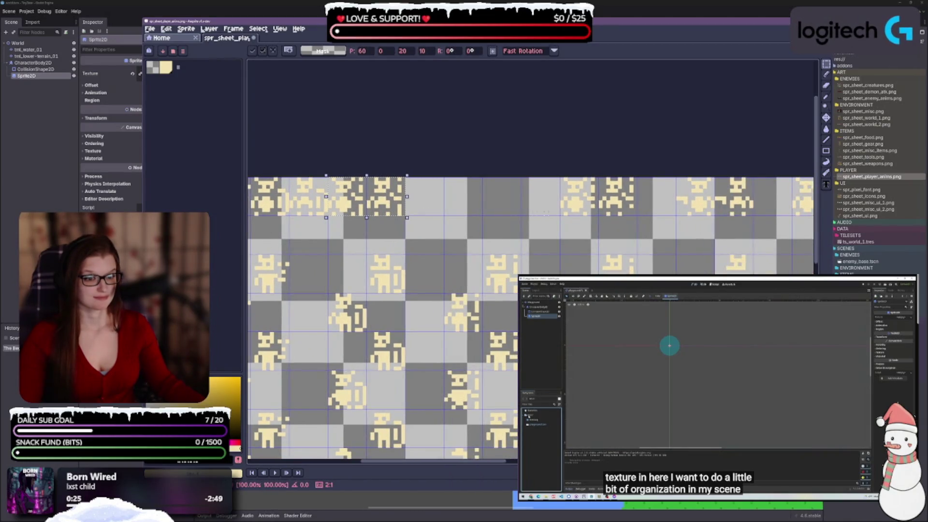
pyautogui.moveTo(560, 177); pyautogui.dragTo(638, 216)
pyautogui.moveTo(583, 201)
pyautogui.mouseDown()
pyautogui.moveTo(441, 201)
pyautogui.moveTo(366, 214)
pyautogui.mouseUp()
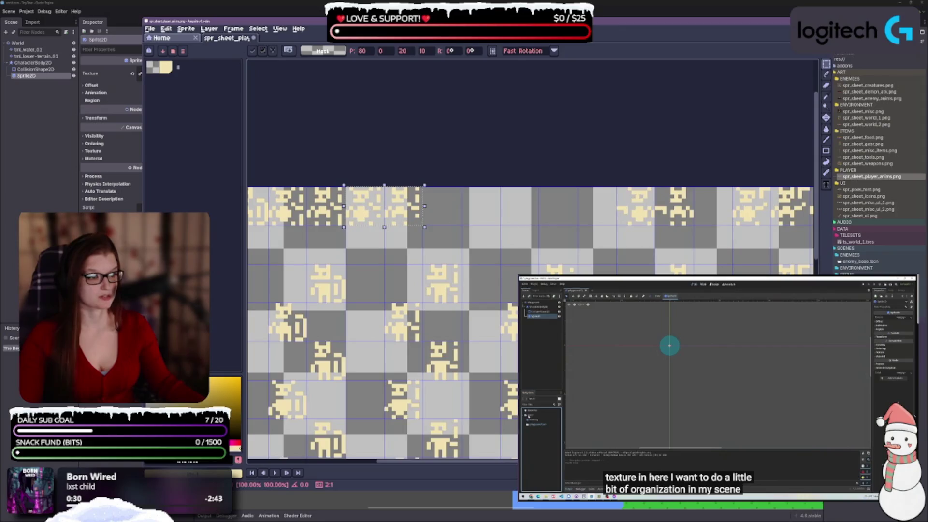
pyautogui.moveTo(617, 187)
pyautogui.mouseDown()
pyautogui.moveTo(697, 226)
pyautogui.moveTo(460, 219)
pyautogui.mouseUp()
# Marquee-select the right-hand top-row sprites, reposition them and commit the move
pyautogui.moveTo(667, 225); pyautogui.dragTo(409, 233)
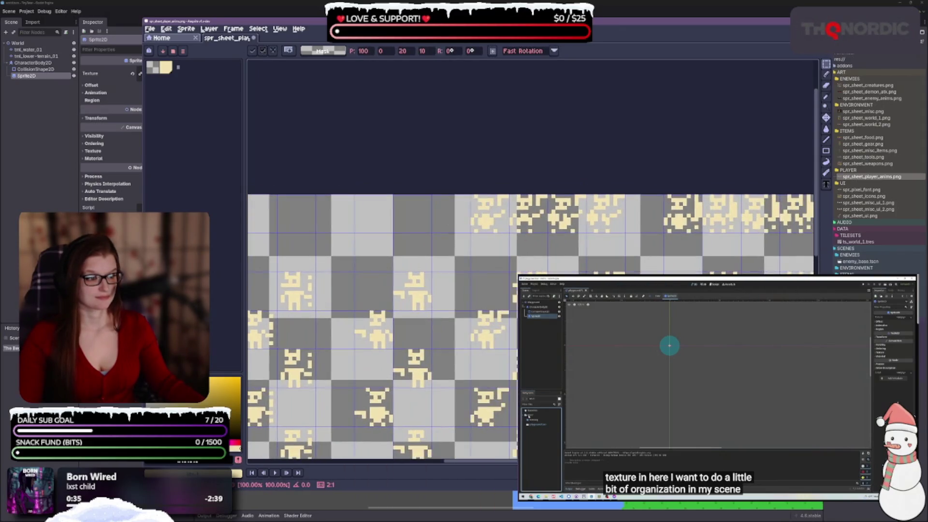
pyautogui.press('m')
pyautogui.moveTo(469, 193); pyautogui.dragTo(629, 235)
pyautogui.click(481, 195)
pyautogui.moveTo(472, 195); pyautogui.dragTo(641, 230)
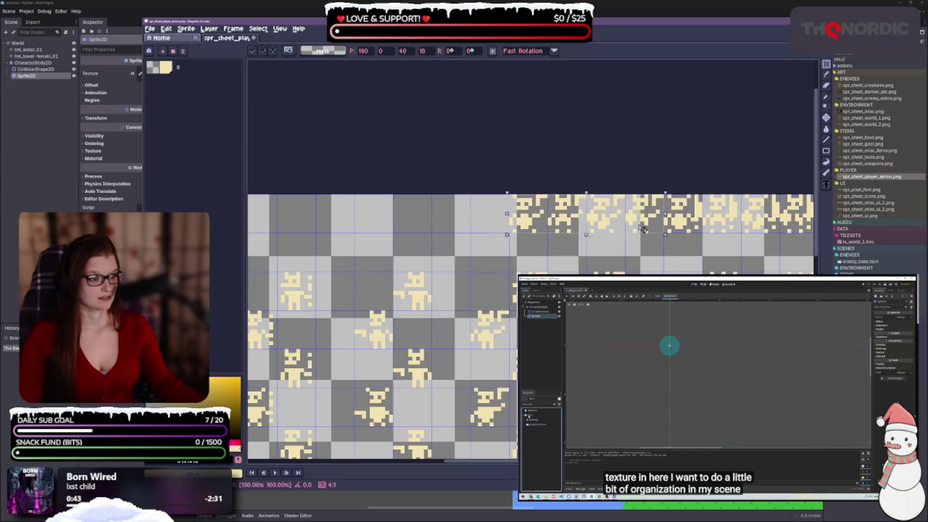
pyautogui.scroll(-2, 641, 229)
pyautogui.press('Return')
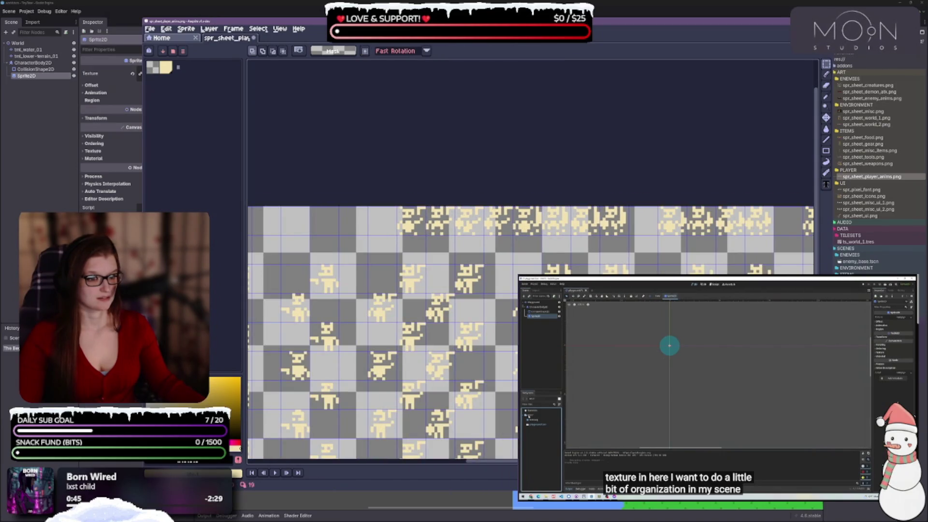
# Shift two more top-row sprite selections into place, one about 45 px left, committing each
pyautogui.moveTo(399, 207)
pyautogui.mouseDown()
pyautogui.moveTo(636, 228)
pyautogui.moveTo(627, 232)
pyautogui.mouseUp()
pyautogui.moveTo(472, 227)
pyautogui.mouseDown()
pyautogui.moveTo(650, 259)
pyautogui.moveTo(668, 252)
pyautogui.moveTo(555, 231)
pyautogui.moveTo(424, 231)
pyautogui.mouseUp()
pyautogui.scroll(2, 718, 244)
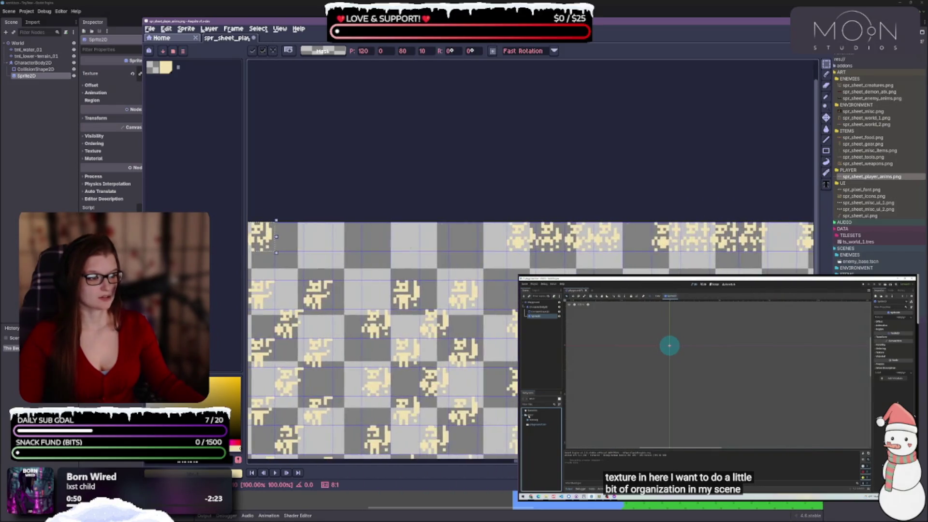
pyautogui.press('Return')
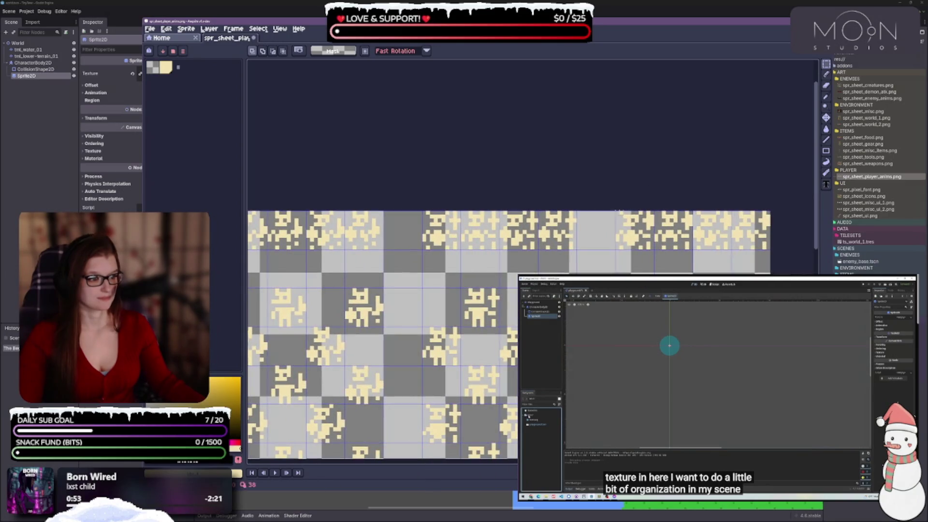
pyautogui.moveTo(617, 211); pyautogui.dragTo(770, 251)
pyautogui.moveTo(660, 238); pyautogui.dragTo(617, 239)
pyautogui.press('Return')
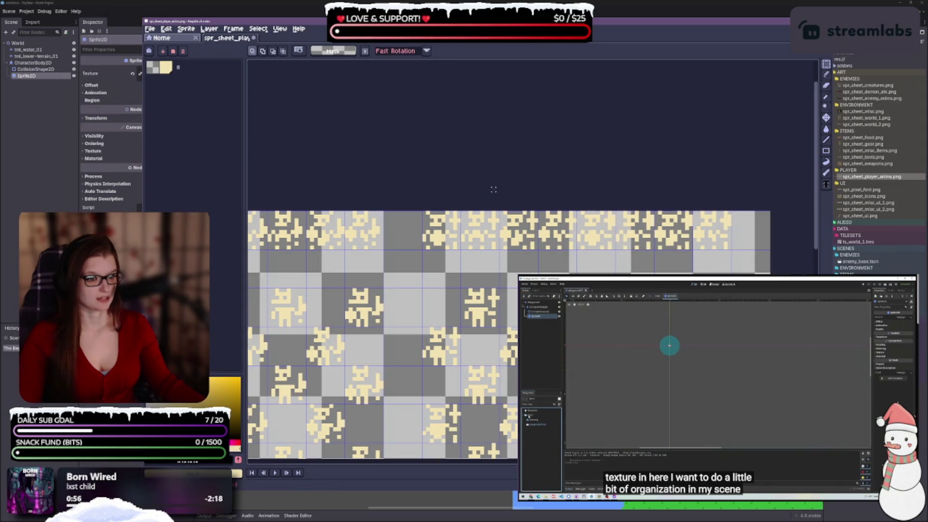
# Reposition the remaining run of top-row sprites and commit the move
pyautogui.moveTo(425, 212)
pyautogui.mouseDown()
pyautogui.moveTo(478, 242)
pyautogui.moveTo(738, 244)
pyautogui.mouseUp()
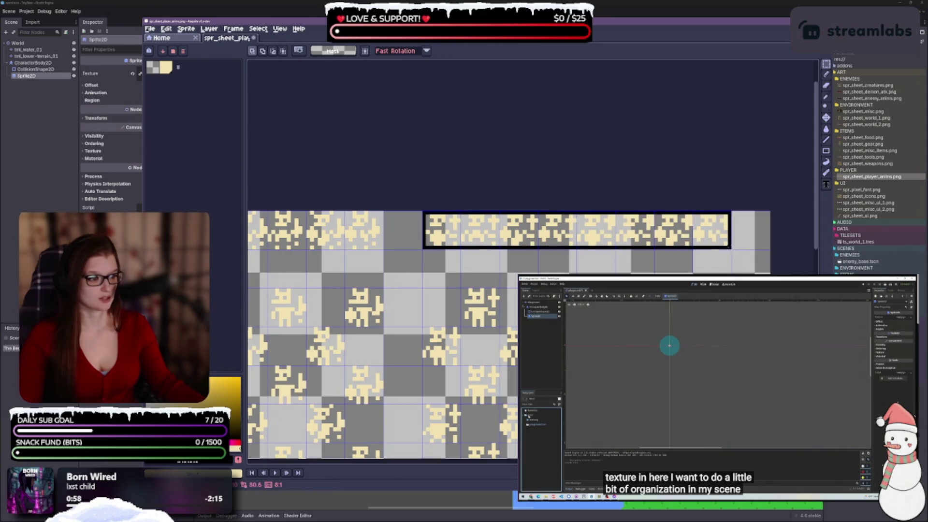
pyautogui.moveTo(634, 263)
pyautogui.mouseDown()
pyautogui.moveTo(664, 271)
pyautogui.moveTo(623, 249)
pyautogui.mouseUp()
pyautogui.press('Return')
pyautogui.scroll(-1, 485, 189)
pyautogui.moveTo(419, 224)
pyautogui.mouseDown()
pyautogui.moveTo(555, 255)
pyautogui.moveTo(769, 258)
pyautogui.moveTo(629, 242)
pyautogui.moveTo(501, 207)
pyautogui.moveTo(426, 233)
pyautogui.mouseUp()
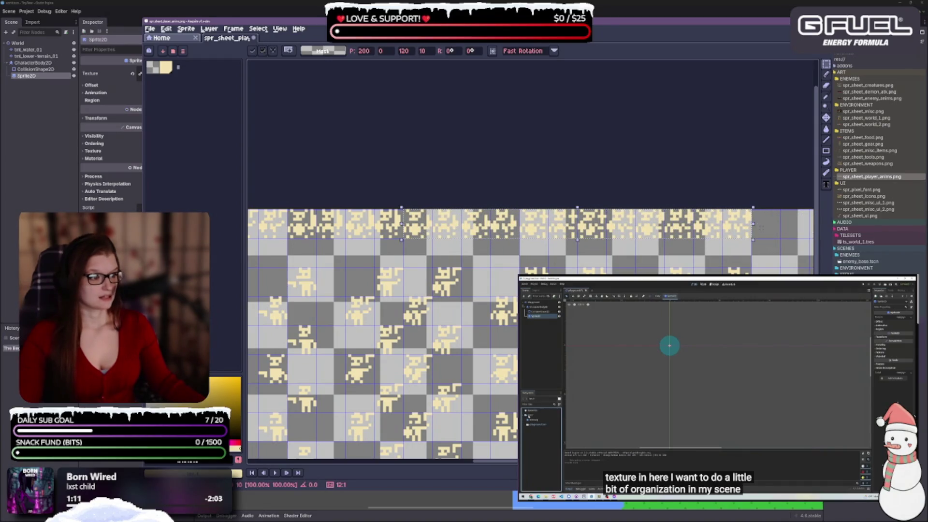
pyautogui.press('Return')
# Select across the packed top row to check its extent
pyautogui.scroll(-3, 531, 242)
pyautogui.scroll(2, 532, 242)
pyautogui.scroll(2, 728, 243)
pyautogui.moveTo(292, 206)
pyautogui.mouseDown()
pyautogui.moveTo(390, 218)
pyautogui.moveTo(757, 223)
pyautogui.mouseUp()
pyautogui.scroll(3, 456, 270)
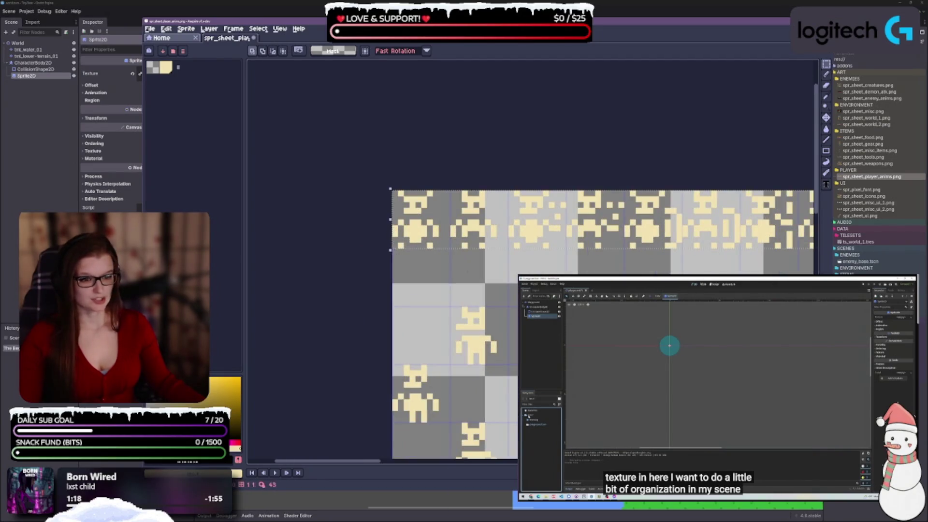
pyautogui.scroll(3, 457, 269)
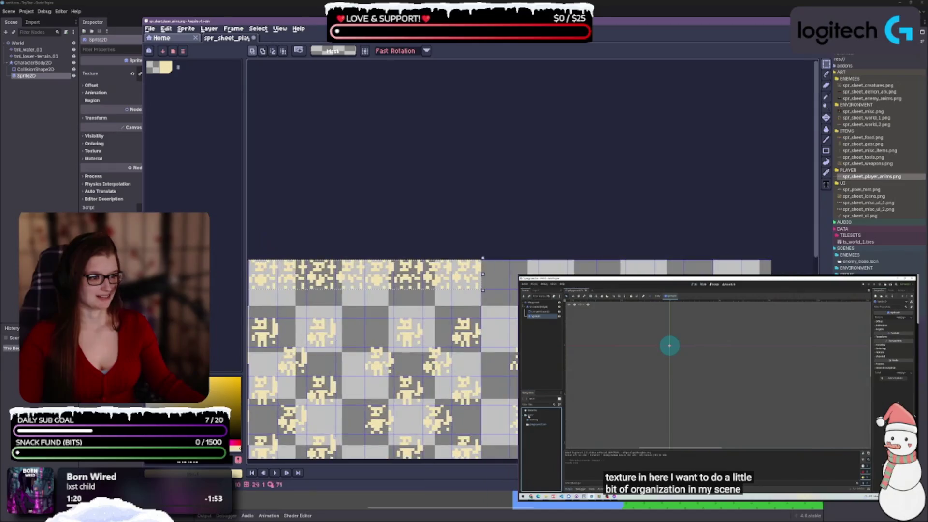
pyautogui.scroll(-2, 417, 296)
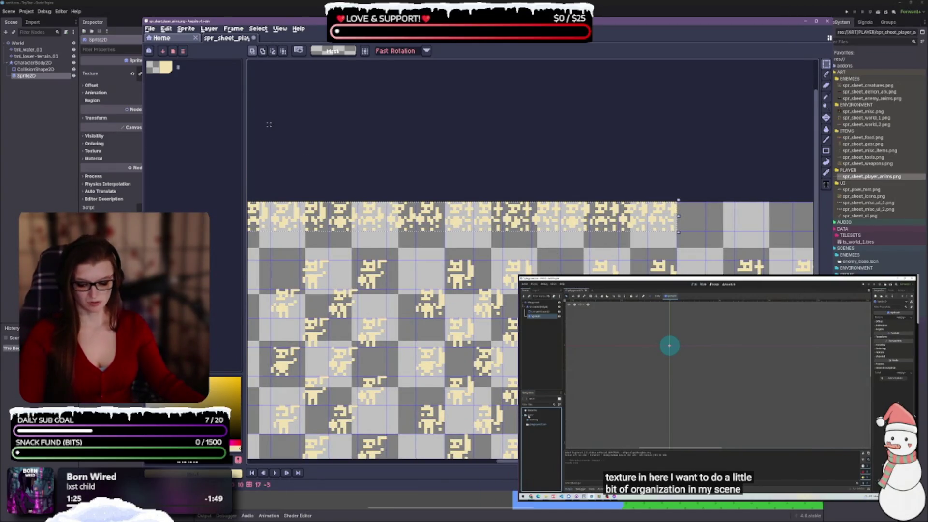
pyautogui.click(150, 29)
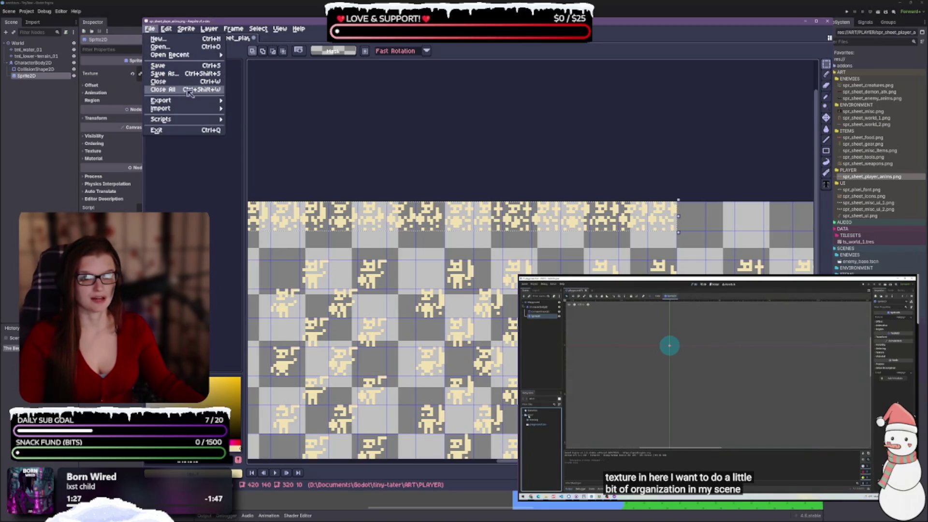
# Review the Export Sprite Sheet options, keeping visible layers and all frames, then cancel the dialog
pyautogui.moveTo(204, 105)
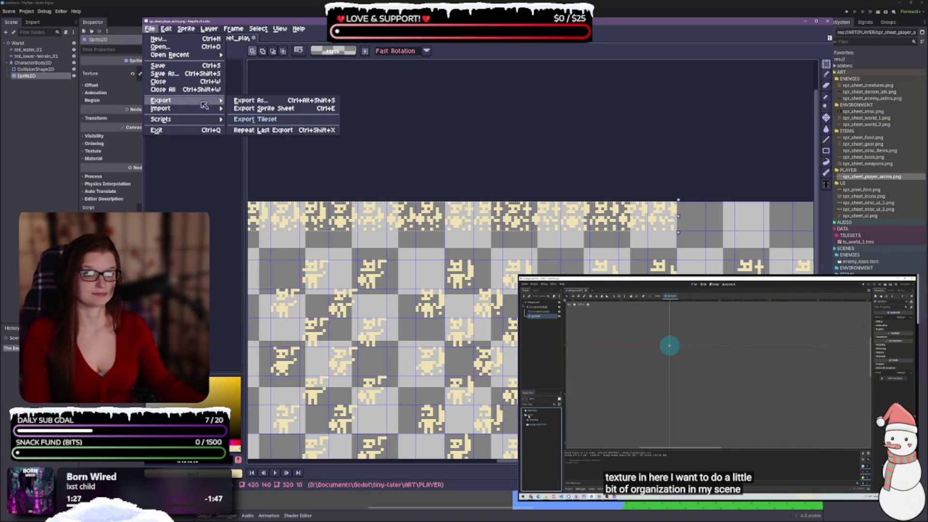
pyautogui.click(264, 108)
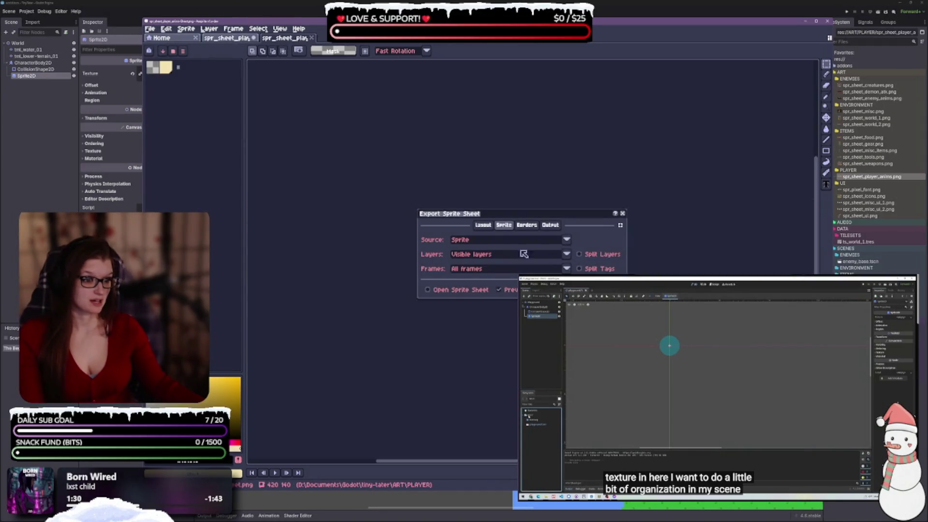
pyautogui.click(479, 257)
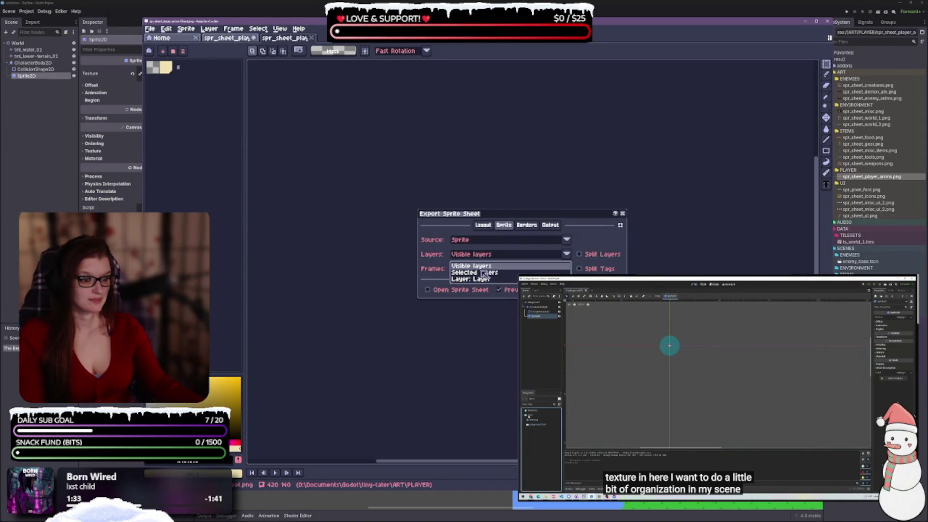
pyautogui.click(483, 276)
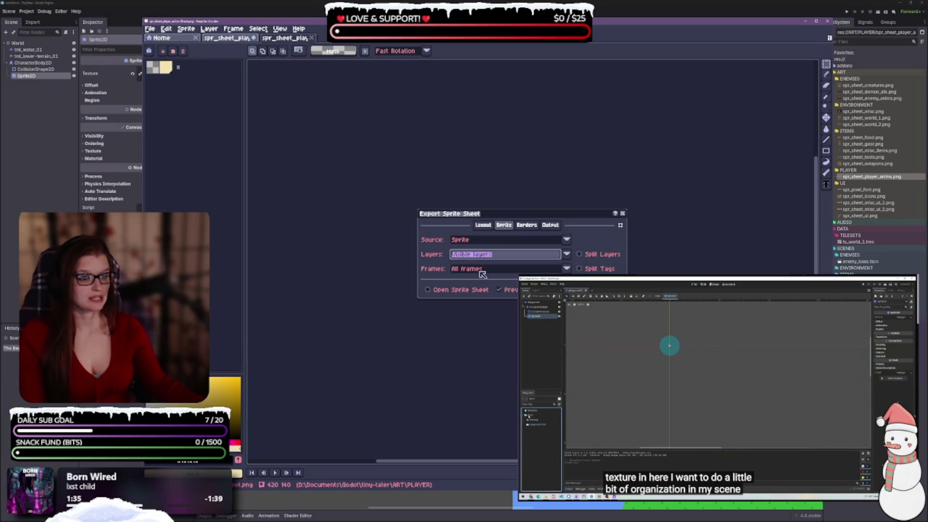
pyautogui.click(480, 269)
pyautogui.click(482, 275)
pyautogui.press('Escape')
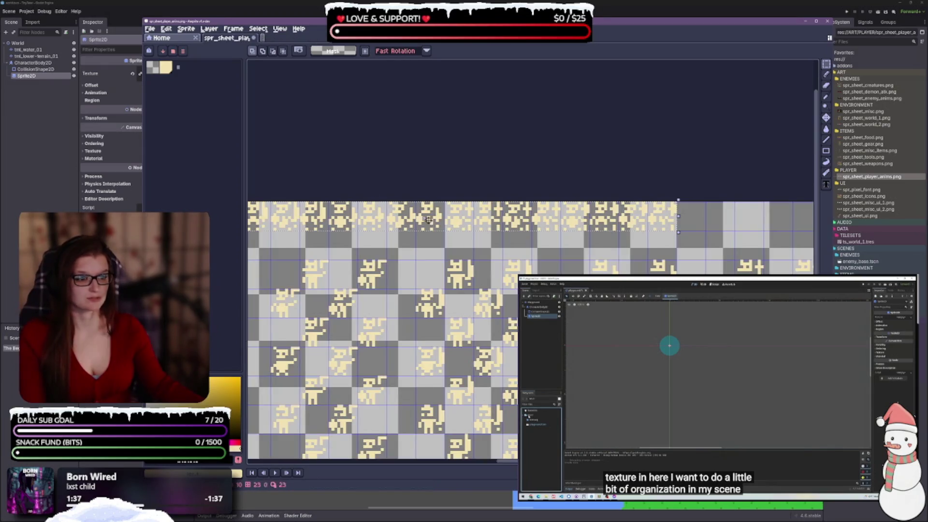
# Export the selected top row as spr_sheet_player_anims-export.png with Area set to Selection
pyautogui.click(150, 29)
pyautogui.moveTo(200, 104)
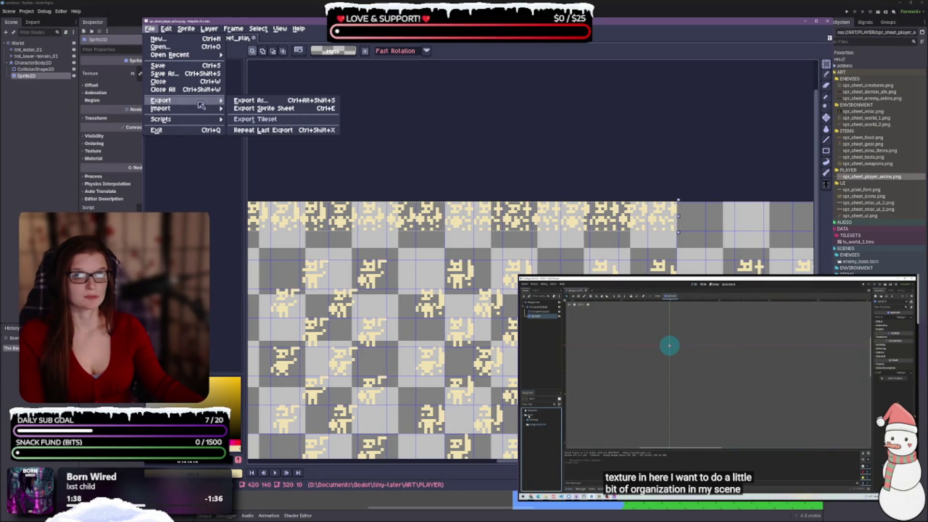
pyautogui.click(266, 102)
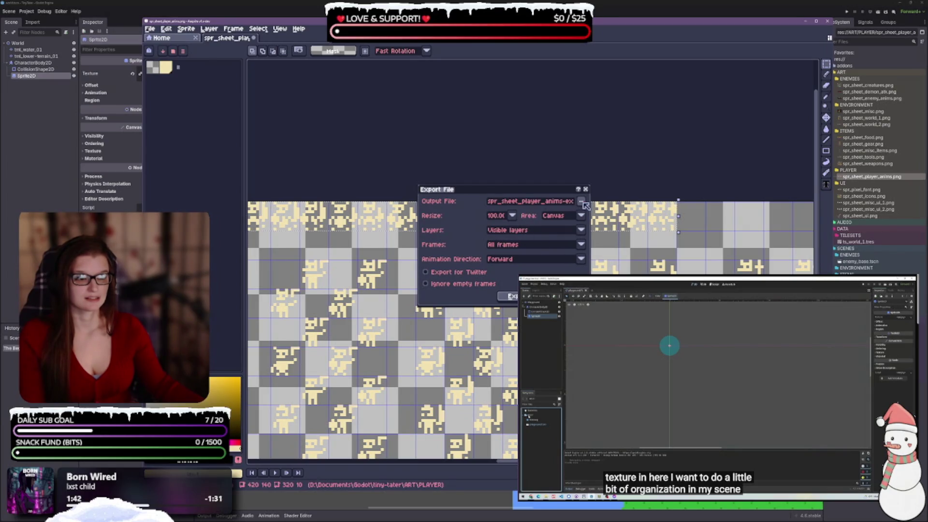
pyautogui.click(556, 202)
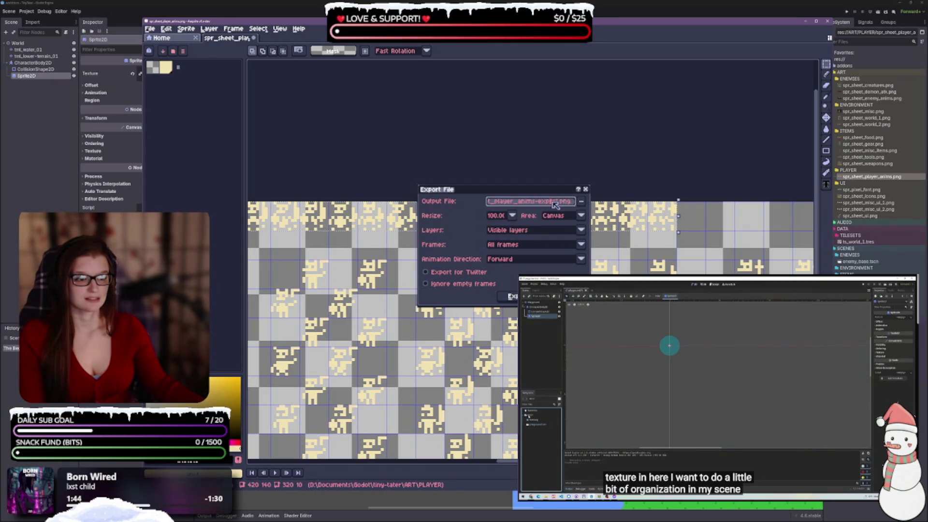
pyautogui.click(582, 201)
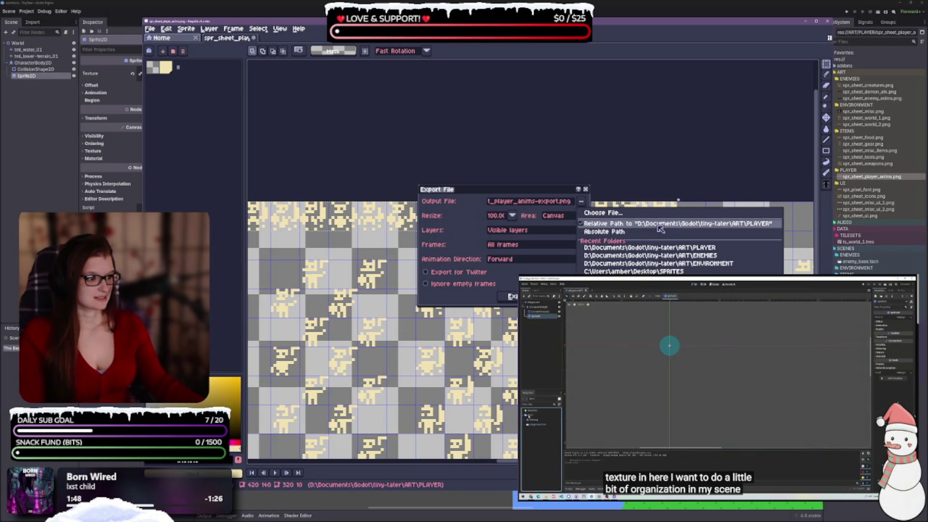
pyautogui.click(659, 226)
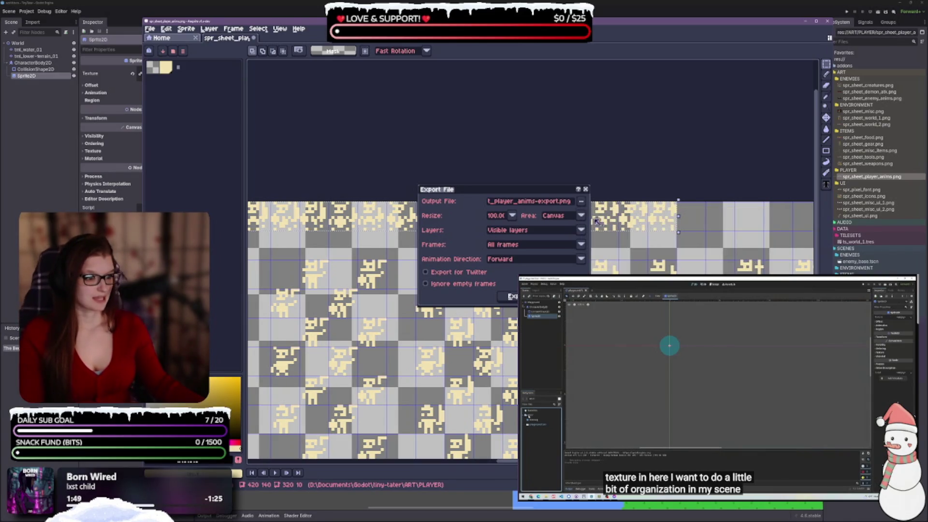
pyautogui.click(549, 204)
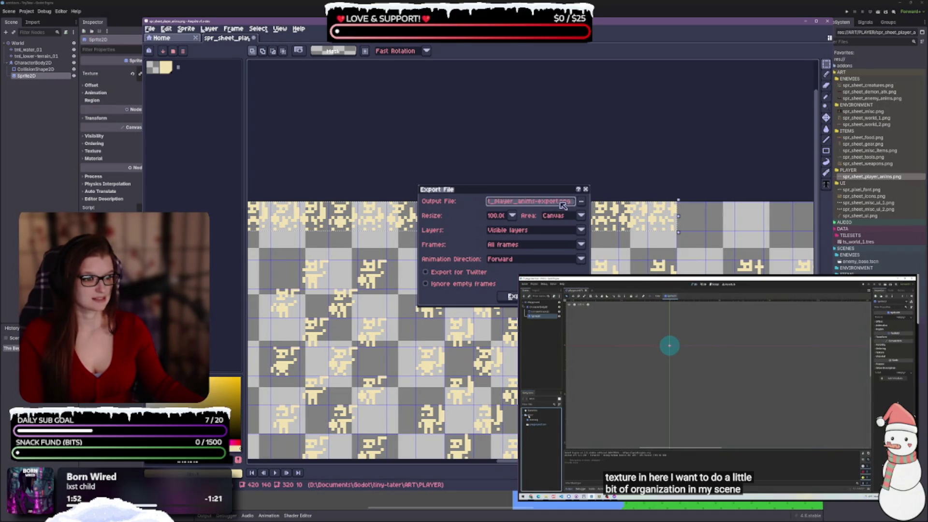
pyautogui.click(562, 218)
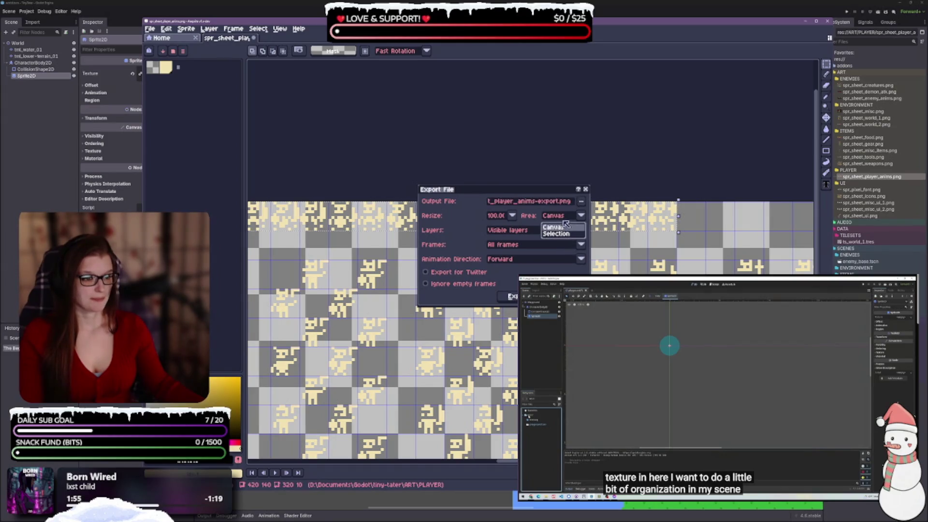
pyautogui.click(554, 222)
pyautogui.click(559, 233)
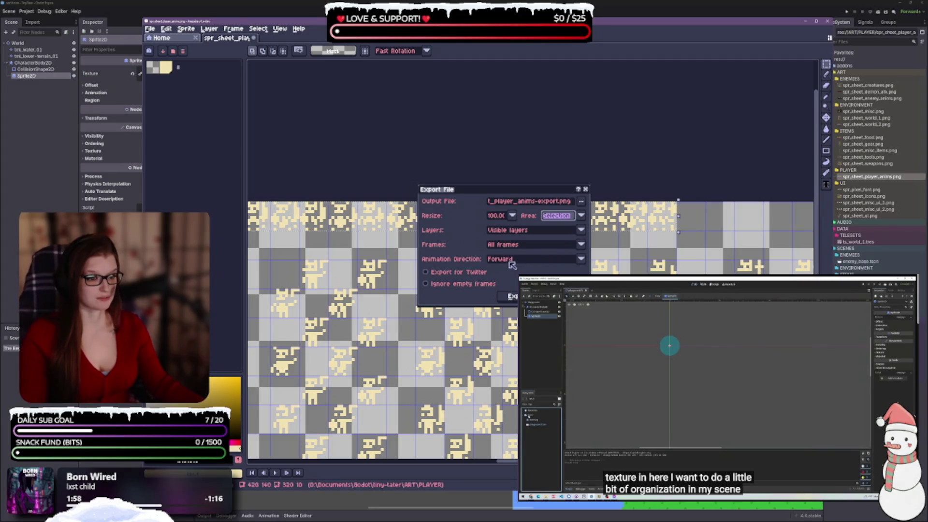
pyautogui.click(511, 298)
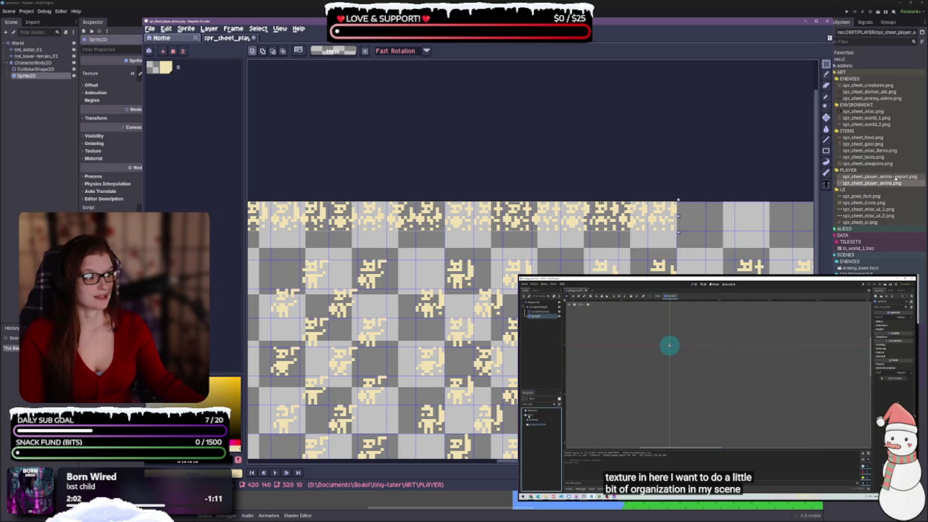
# In Godot, make spr_sheet_player_anims-export.png the Sprite2D texture and expand its Animation settings
pyautogui.click(803, 22)
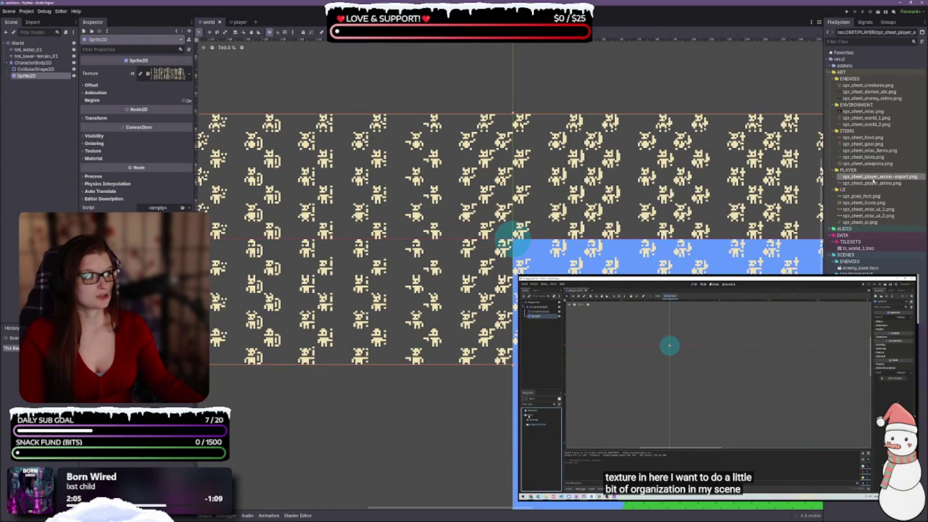
pyautogui.moveTo(880, 176); pyautogui.dragTo(166, 74)
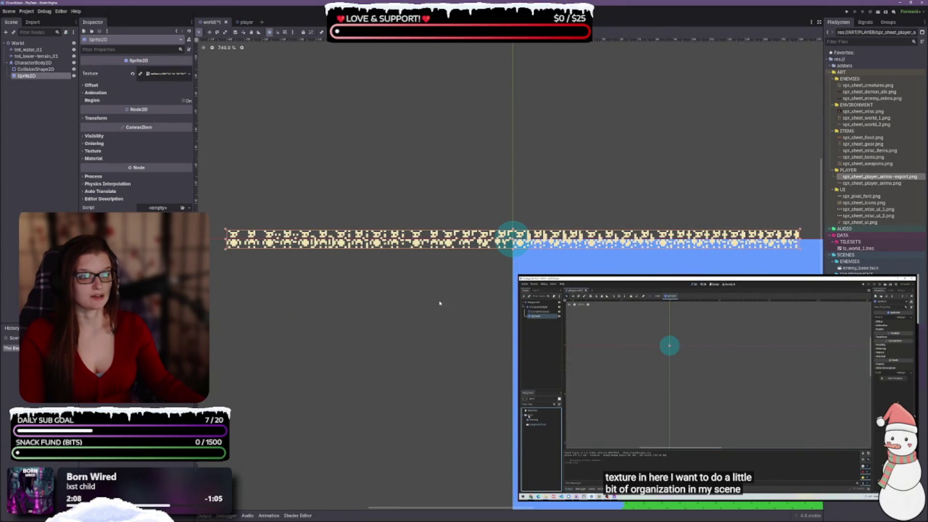
pyautogui.click(880, 183)
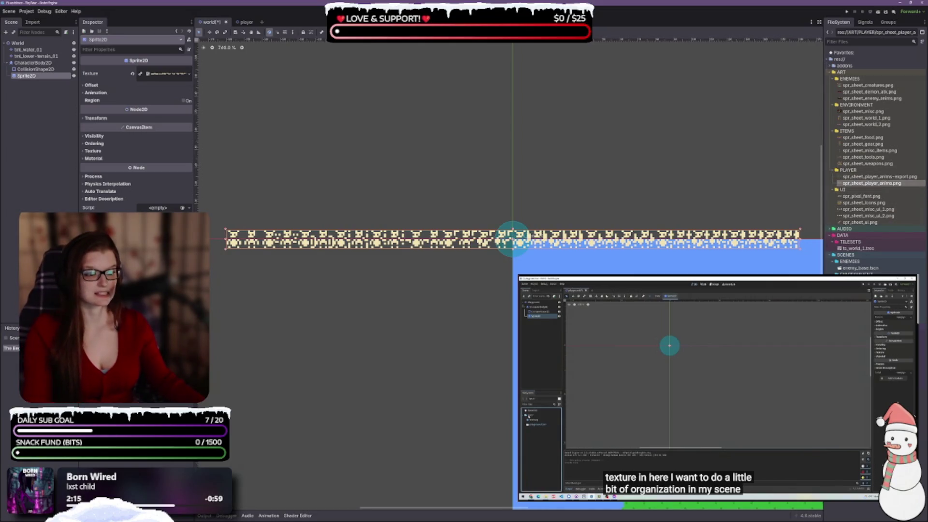
pyautogui.click(96, 92)
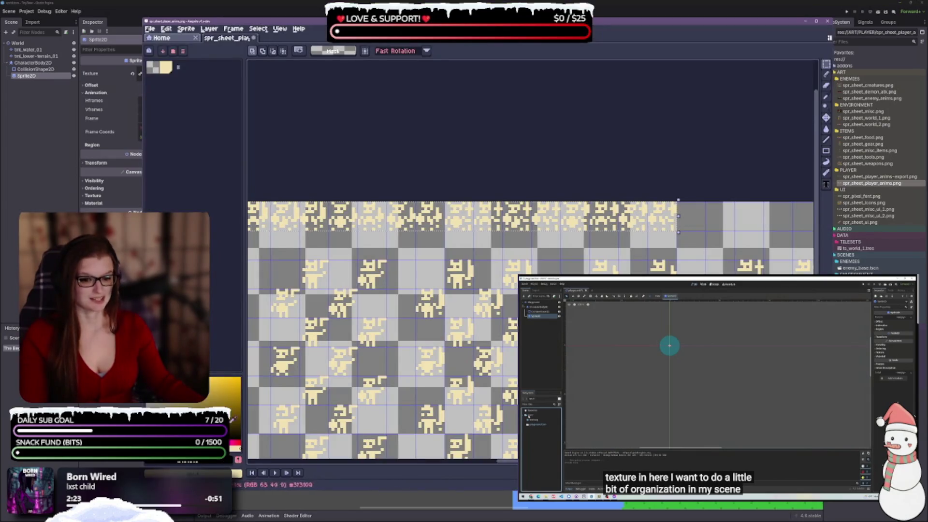
# Leave Aseprite and bring the Godot editor back to the front
pyautogui.scroll(-4, 531, 242)
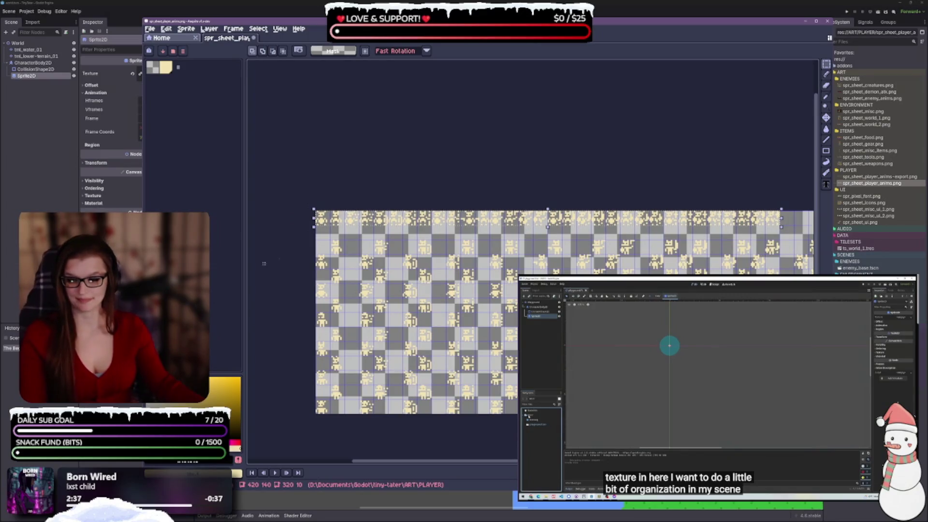
pyautogui.hotkey('alt', 'Tab')
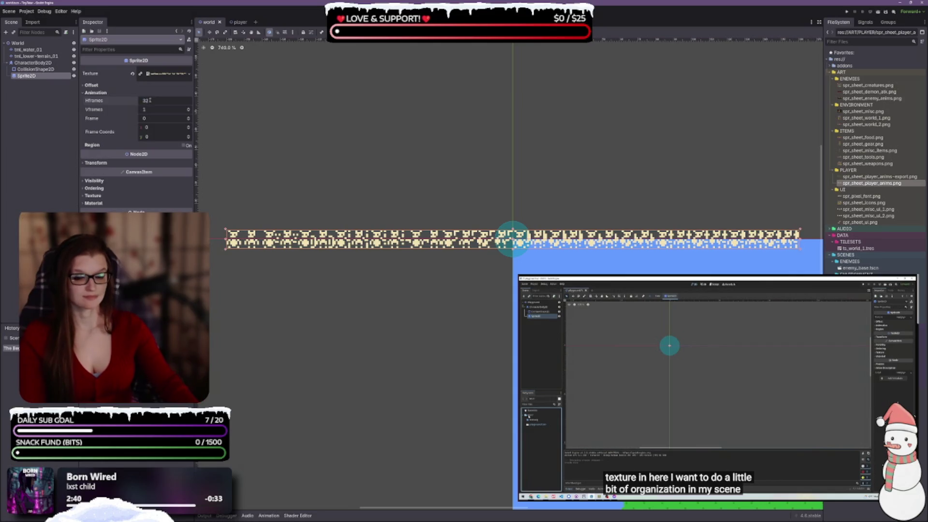
# Give the Sprite2D 32 Hframes and 1 Vframe, then save the world scene
pyautogui.press('Tab')
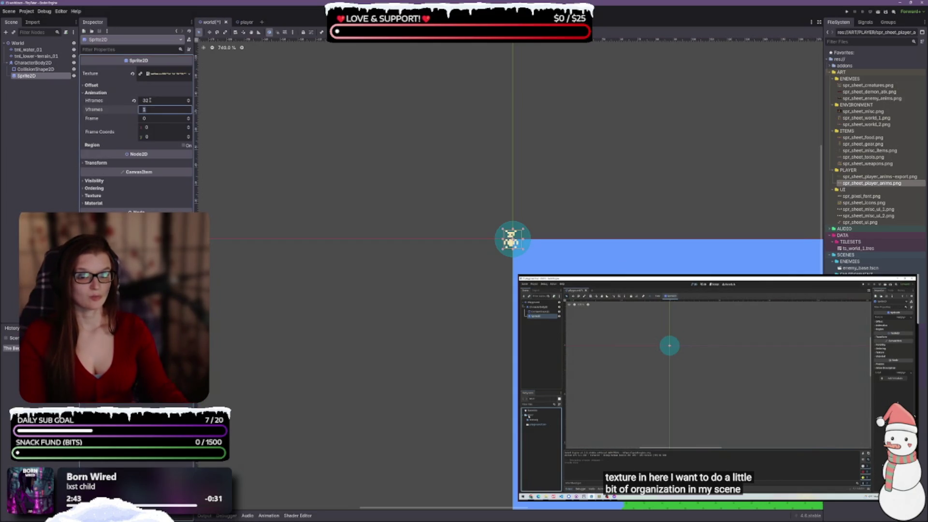
pyautogui.scroll(5, 548, 244)
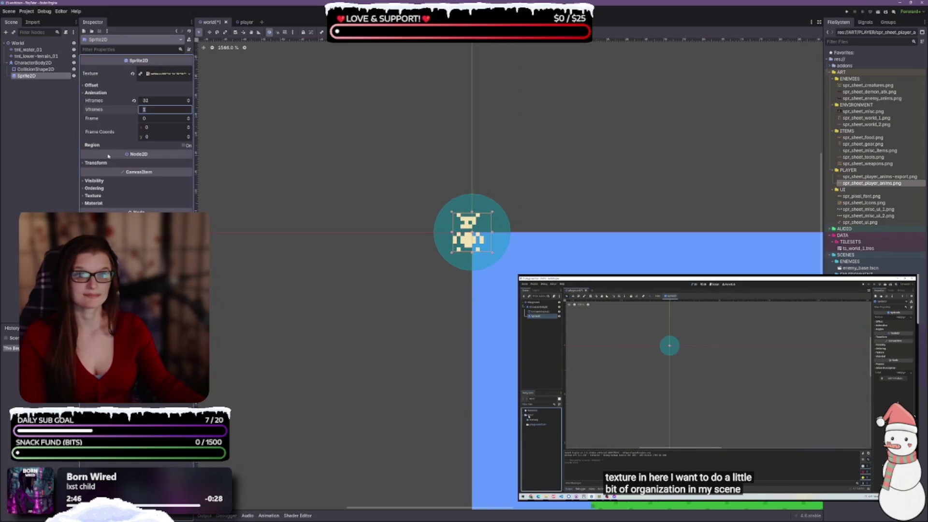
pyautogui.press('Tab')
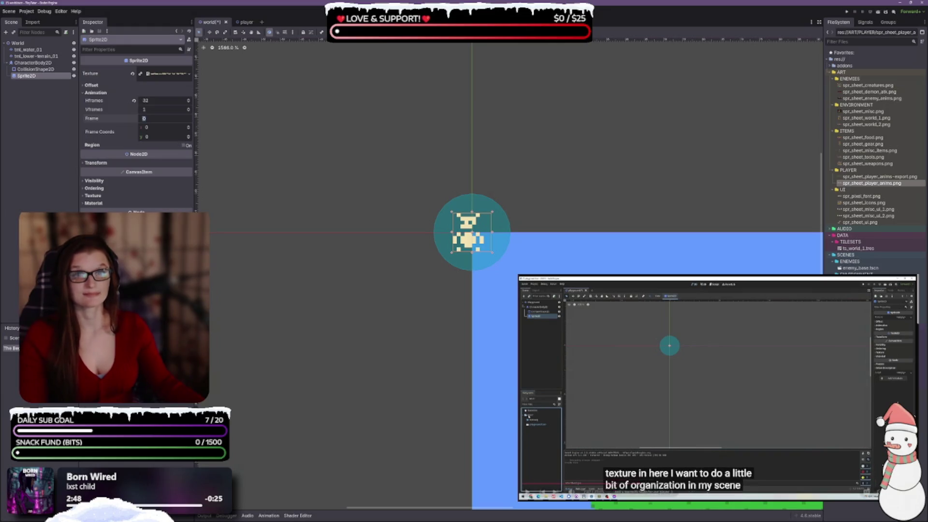
pyautogui.hotkey('ctrl', 's')
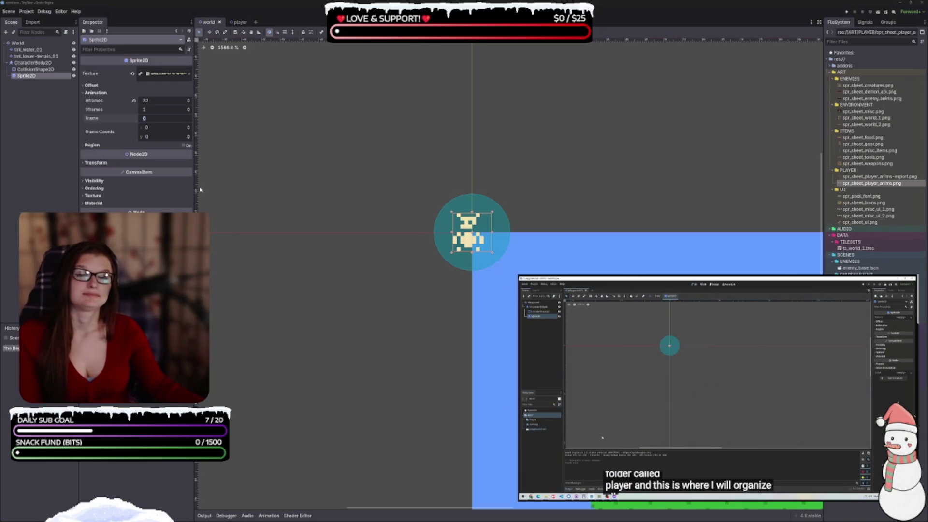
pyautogui.scroll(-2, 200, 192)
pyautogui.hscroll(2, 200, 192)
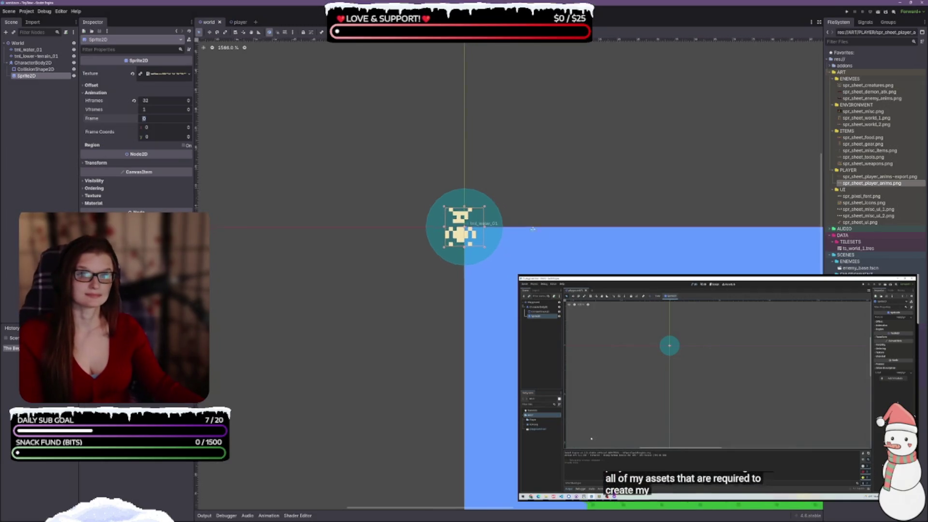
pyautogui.click(33, 62)
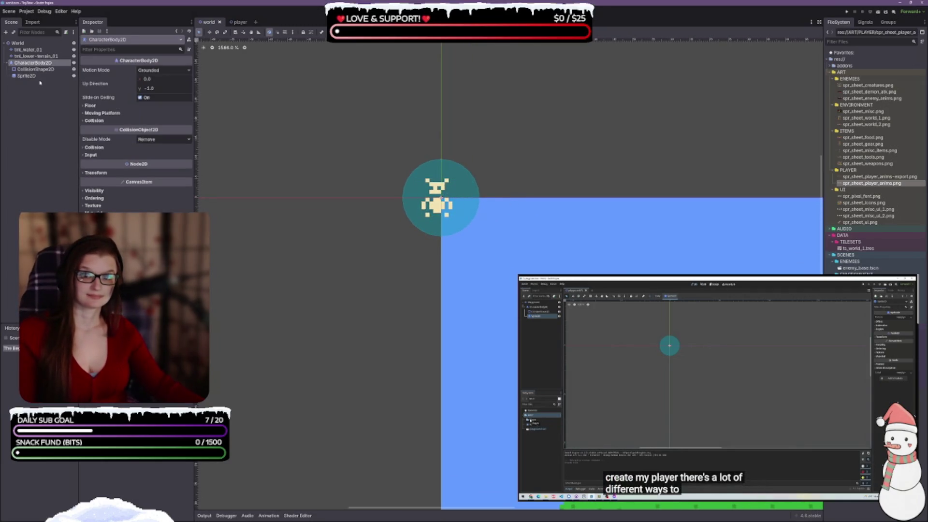
pyautogui.keyDown('shift'); pyautogui.click(27, 76); pyautogui.keyUp('shift')
pyautogui.rightClick(34, 71)
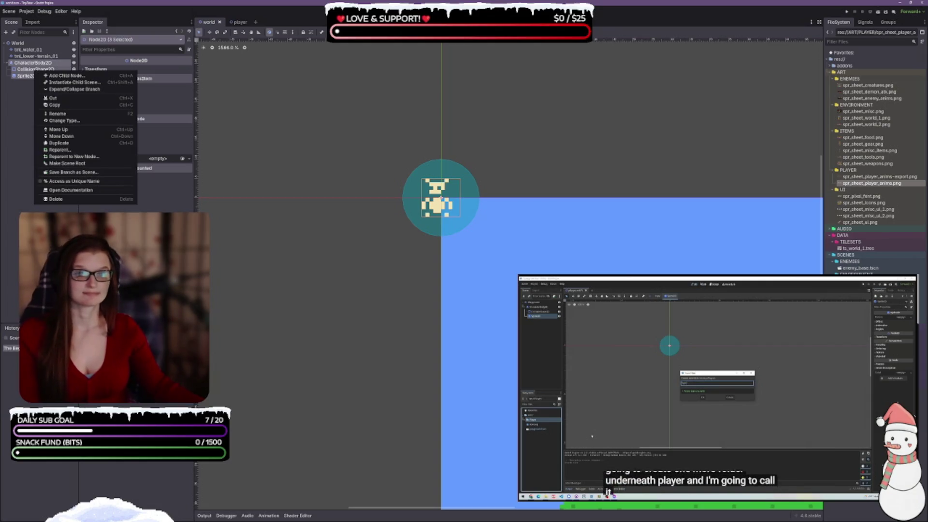
pyautogui.press('Escape')
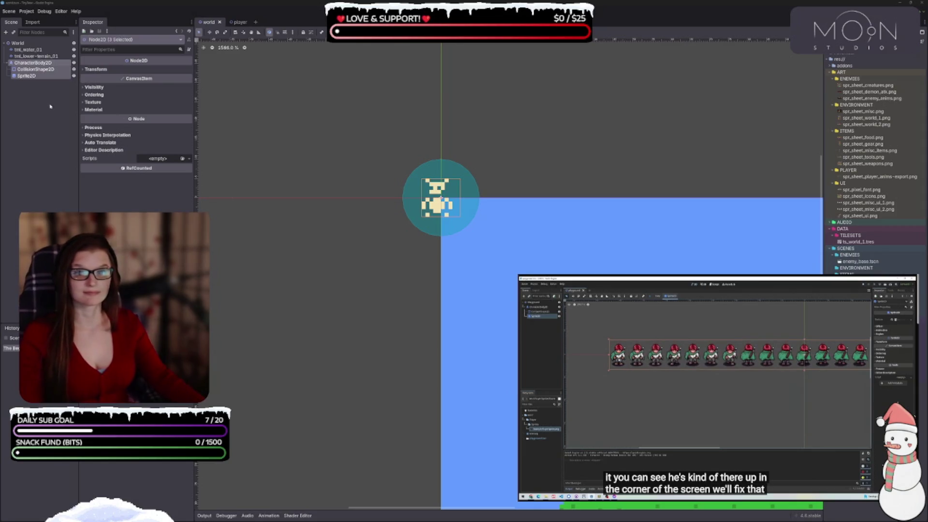
pyautogui.click(33, 76)
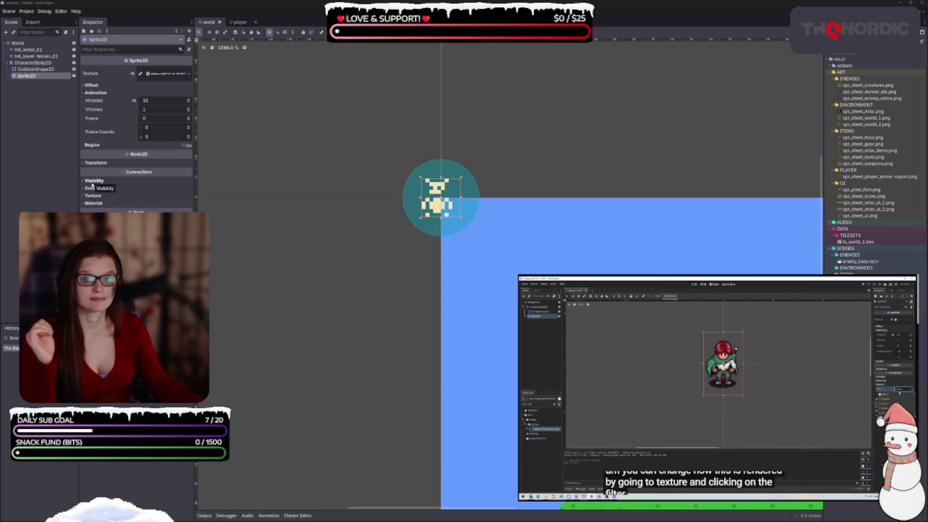
# Try Nearest on the Sprite2D texture filter, revert it to Inherit, then open Project Settings
pyautogui.click(92, 195)
pyautogui.click(166, 204)
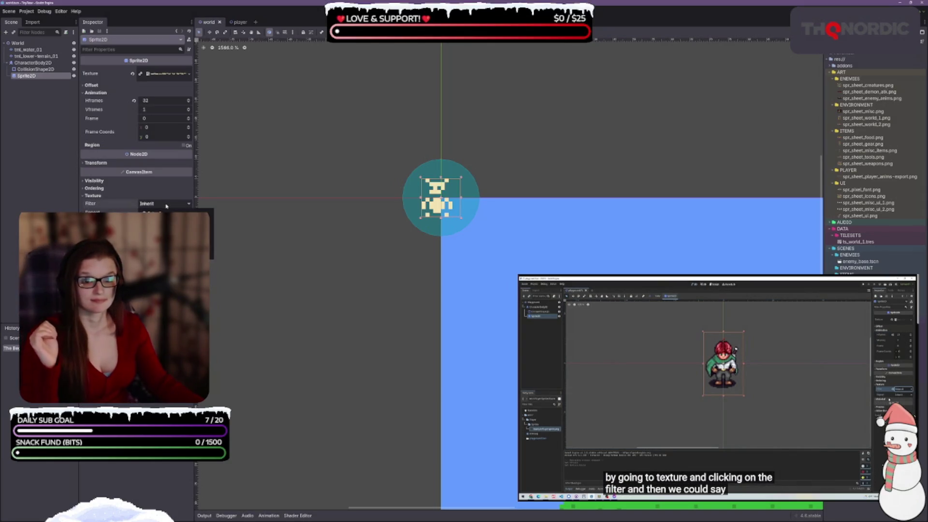
pyautogui.click(155, 222)
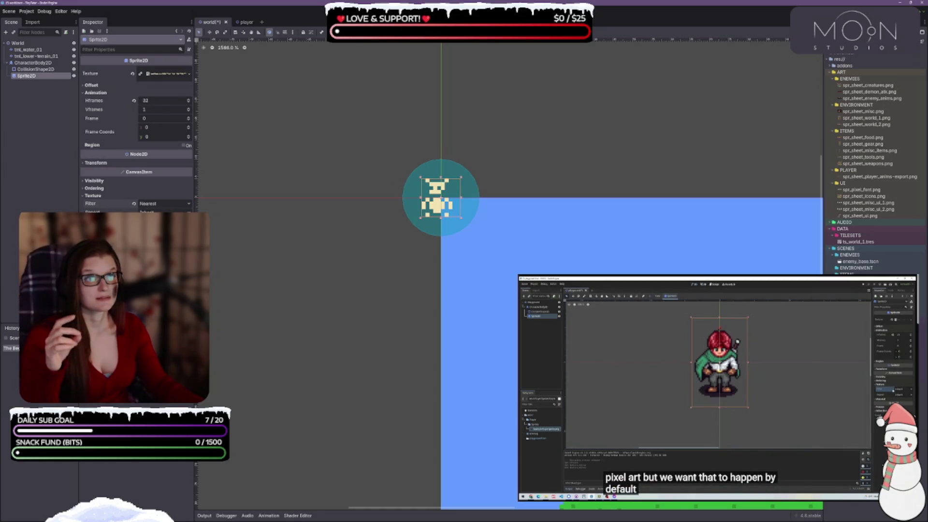
pyautogui.click(134, 204)
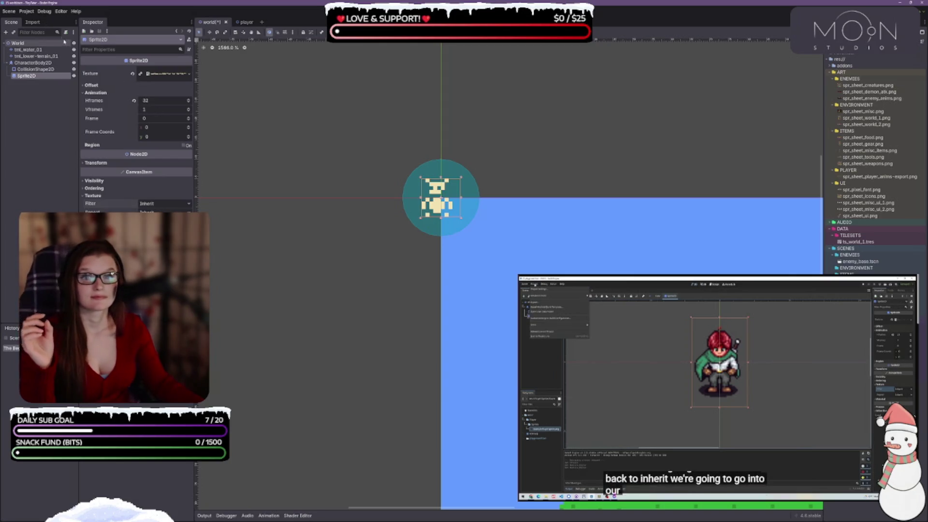
pyautogui.click(26, 11)
pyautogui.click(41, 22)
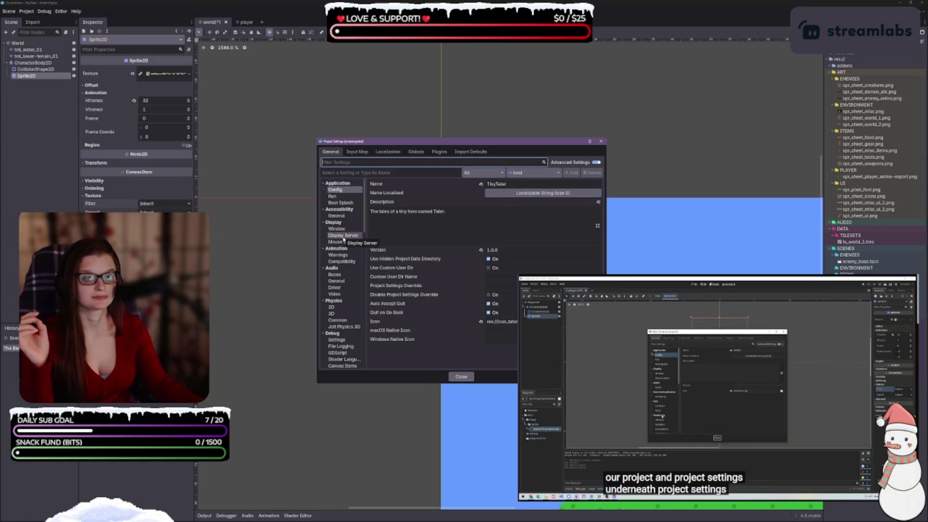
# Set Default Texture Filter under Rendering > Textures to Nearest, then close Project Settings
pyautogui.scroll(-4, 342, 291)
pyautogui.scroll(-10, 342, 290)
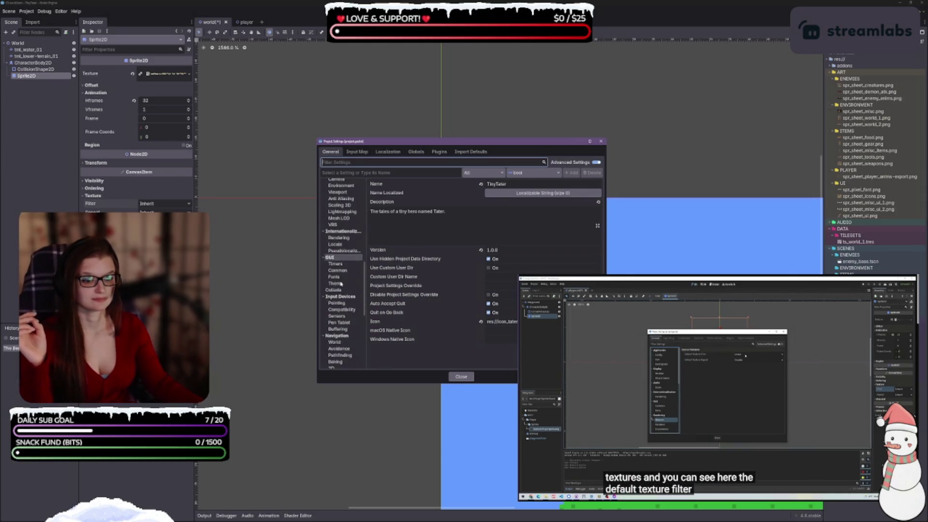
pyautogui.scroll(-5, 342, 287)
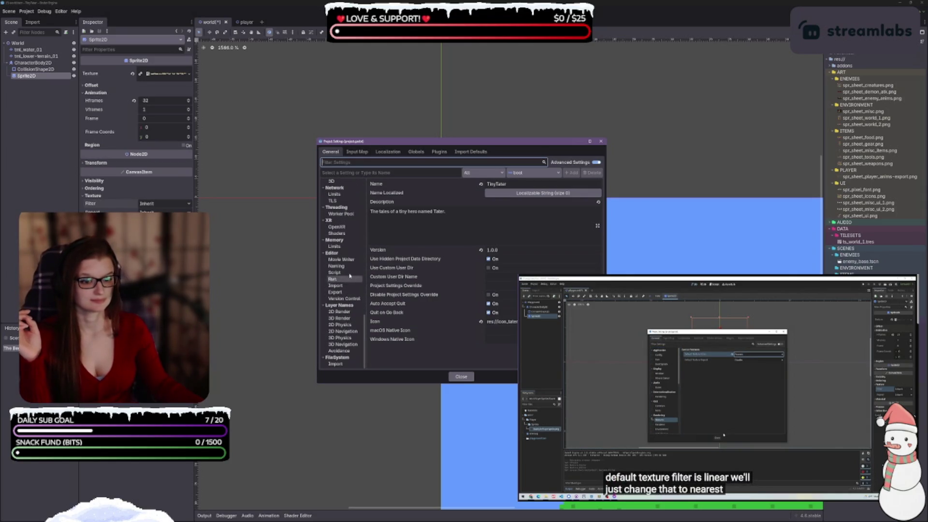
pyautogui.scroll(5, 346, 271)
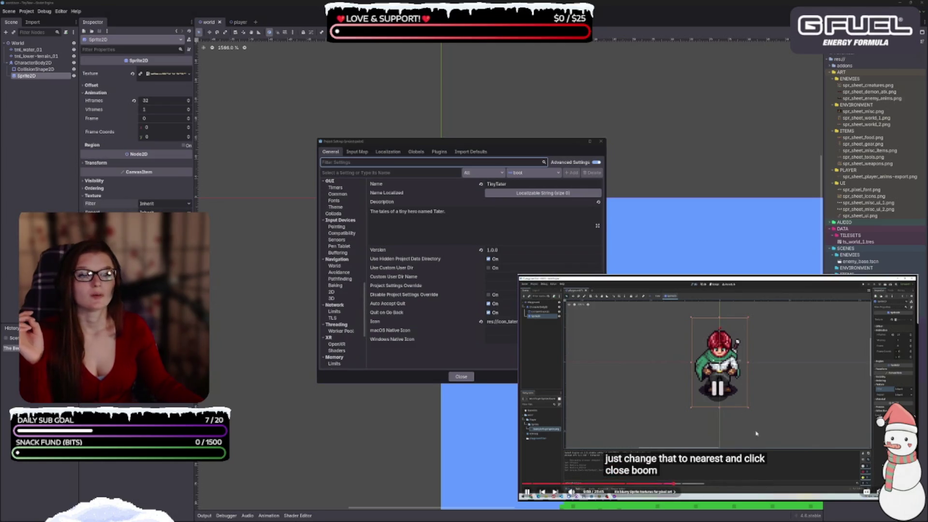
pyautogui.scroll(-10, 342, 324)
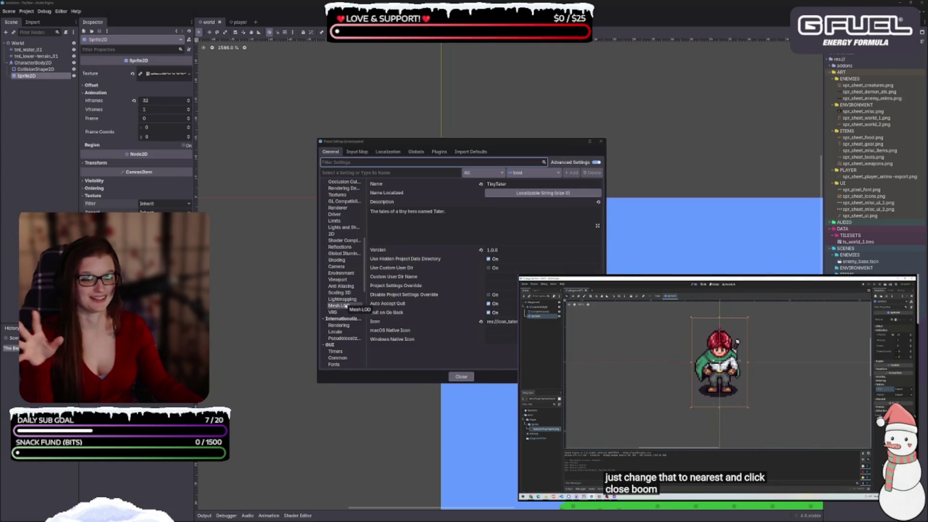
pyautogui.scroll(5, 343, 320)
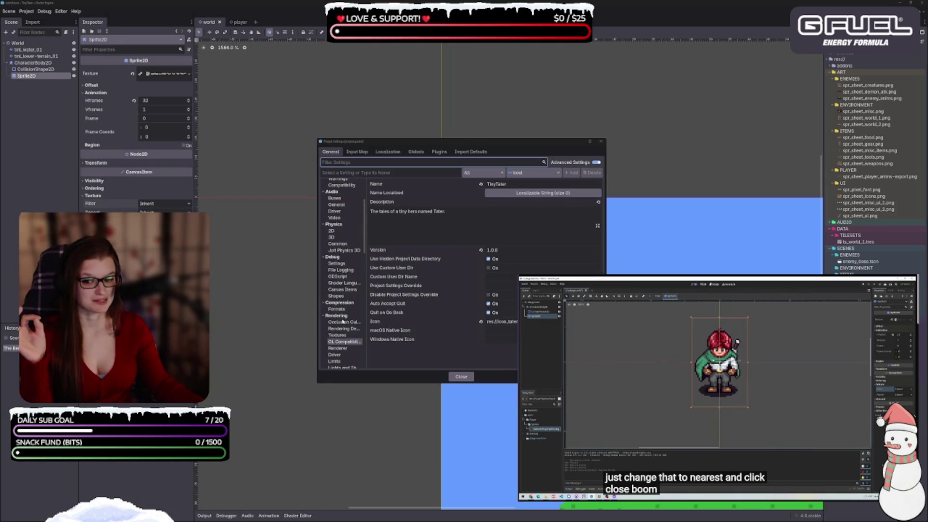
pyautogui.scroll(3, 343, 321)
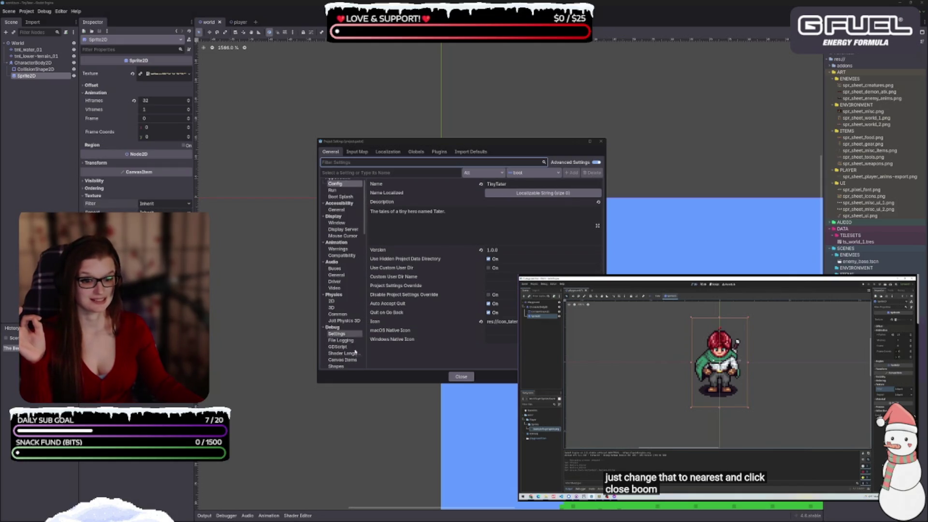
pyautogui.scroll(1, 355, 318)
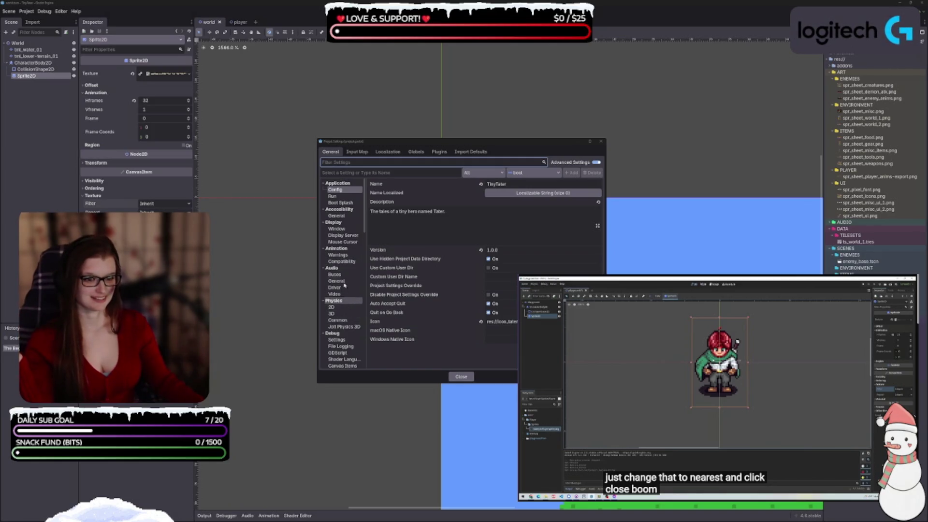
pyautogui.scroll(-2, 345, 272)
pyautogui.scroll(-3, 344, 272)
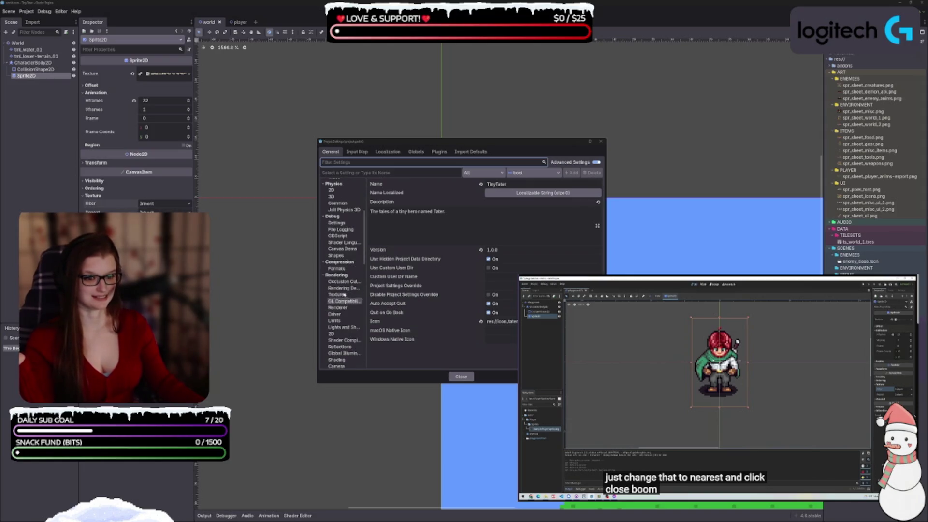
pyautogui.click(344, 294)
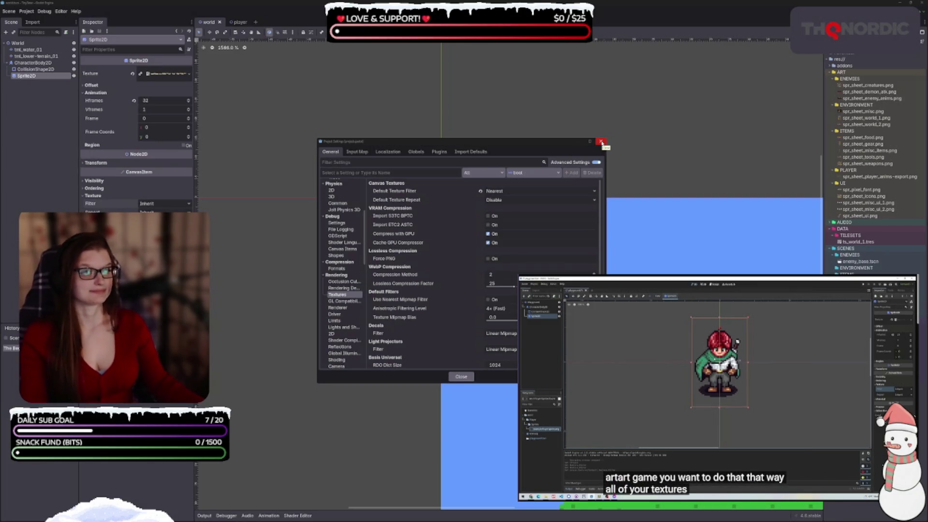
pyautogui.click(601, 142)
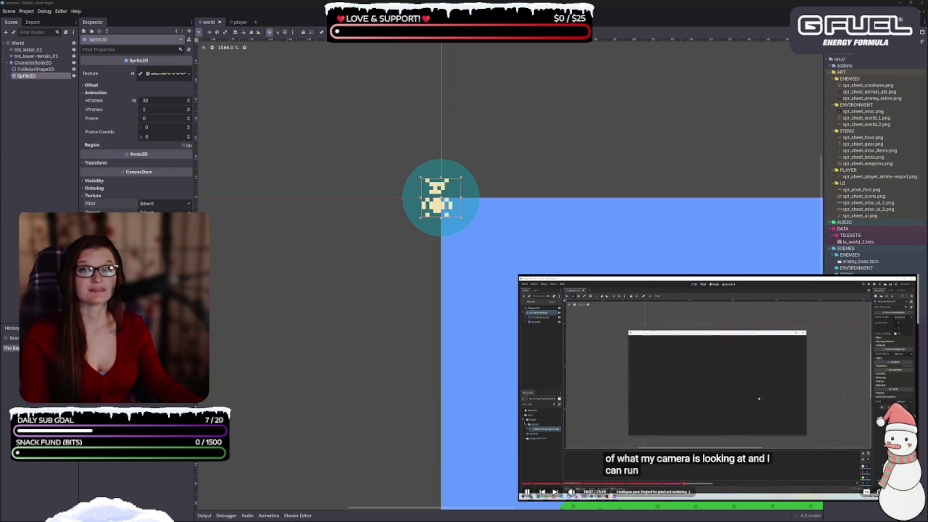
pyautogui.click(676, 384)
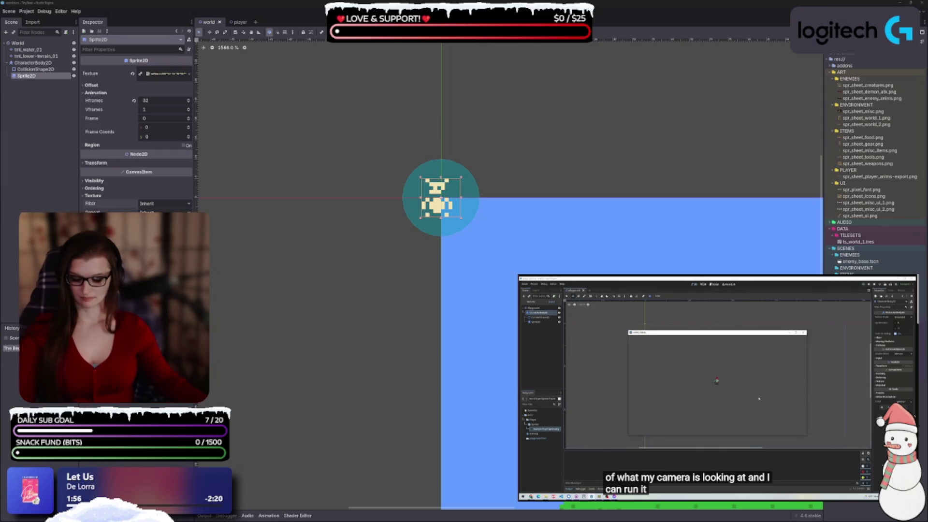
pyautogui.press('F5')
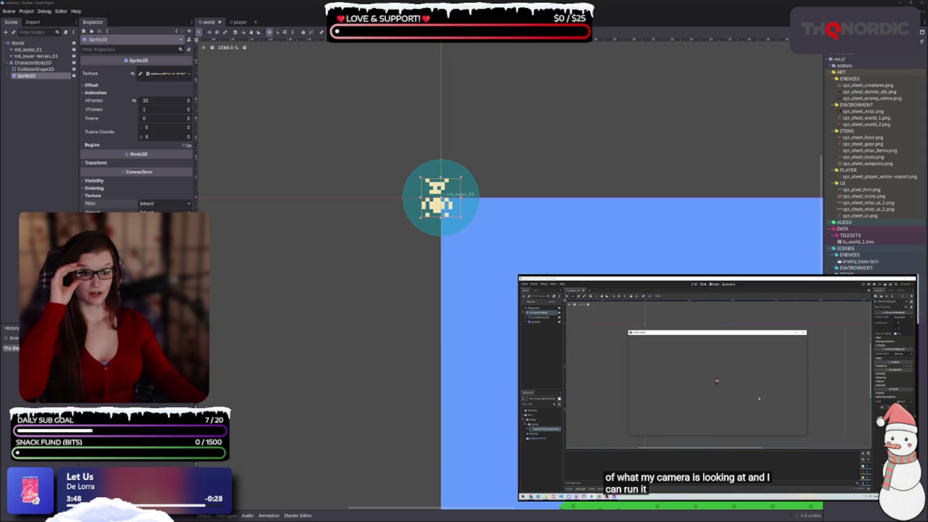
pyautogui.moveTo(376, 323); pyautogui.dragTo(256, 241)
pyautogui.click(254, 240)
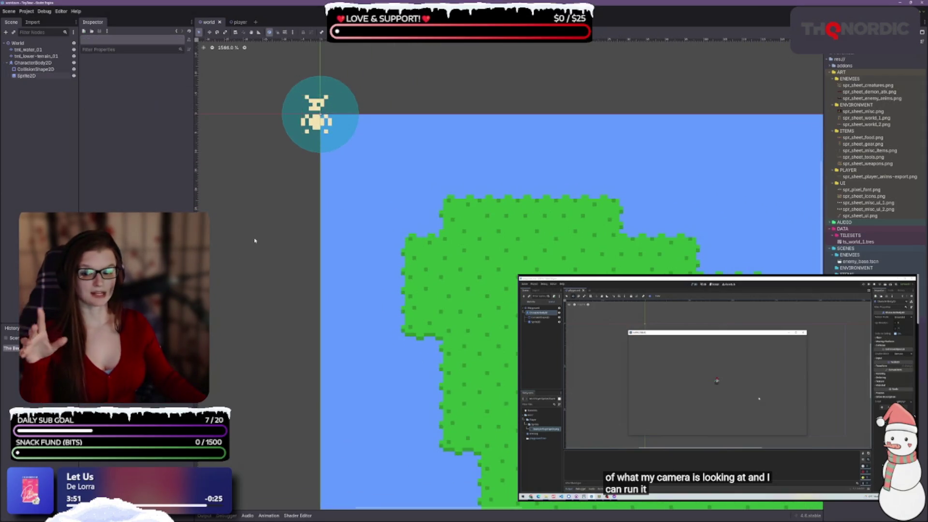
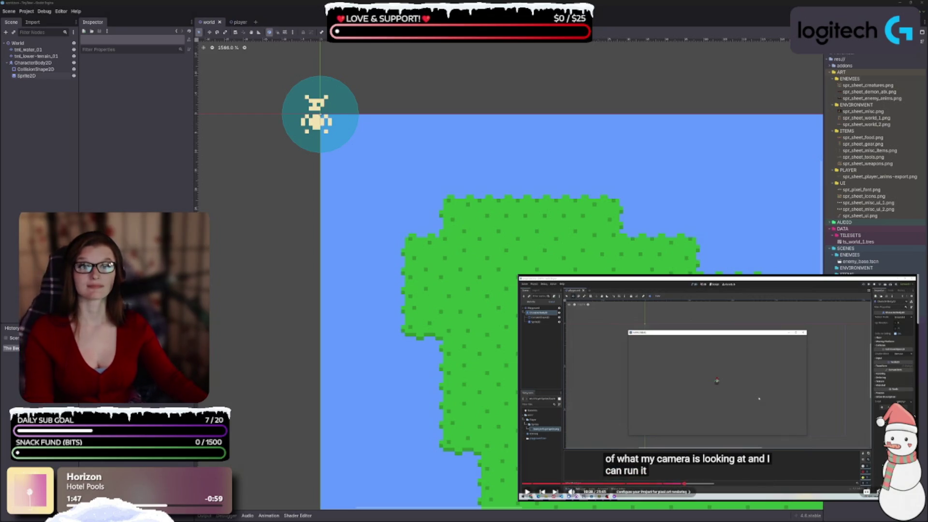
# Play the reference tutorial video, then pause it
pyautogui.click(738, 376)
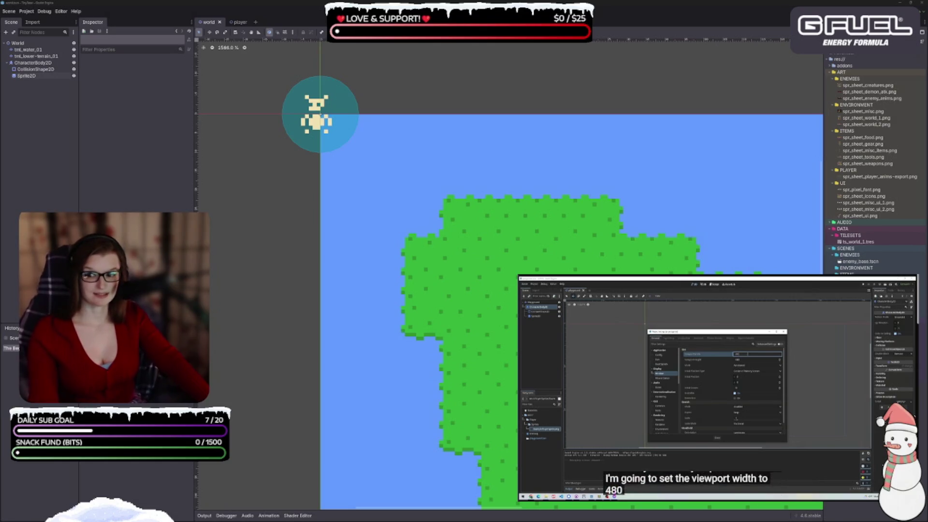
pyautogui.moveTo(879, 482)
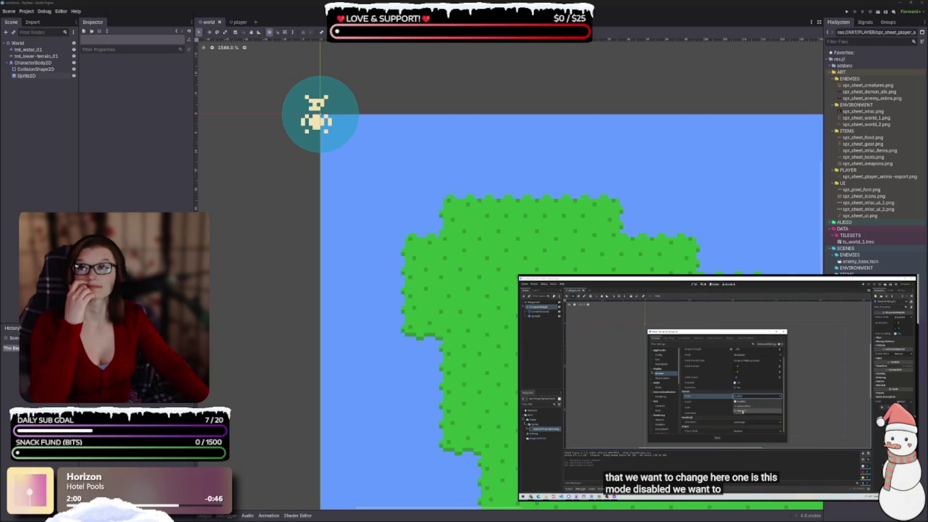
pyautogui.moveTo(696, 435)
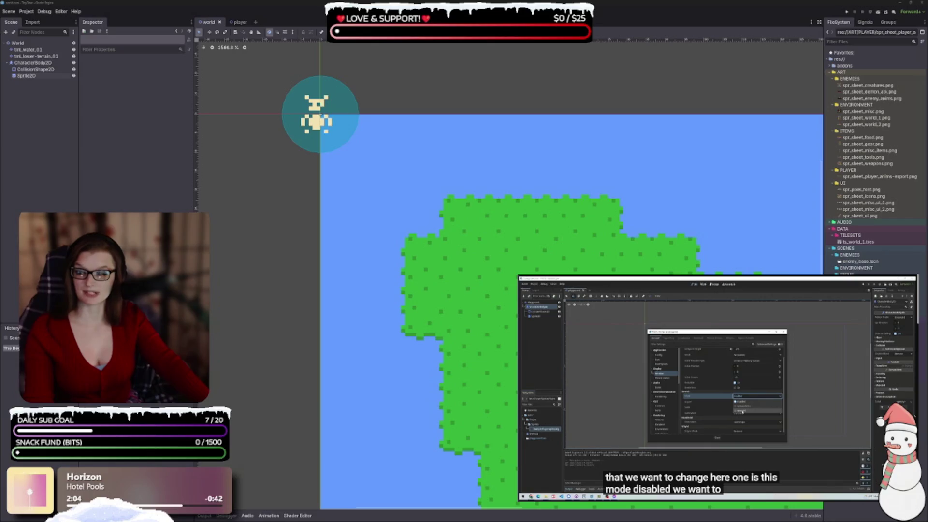
pyautogui.press('space')
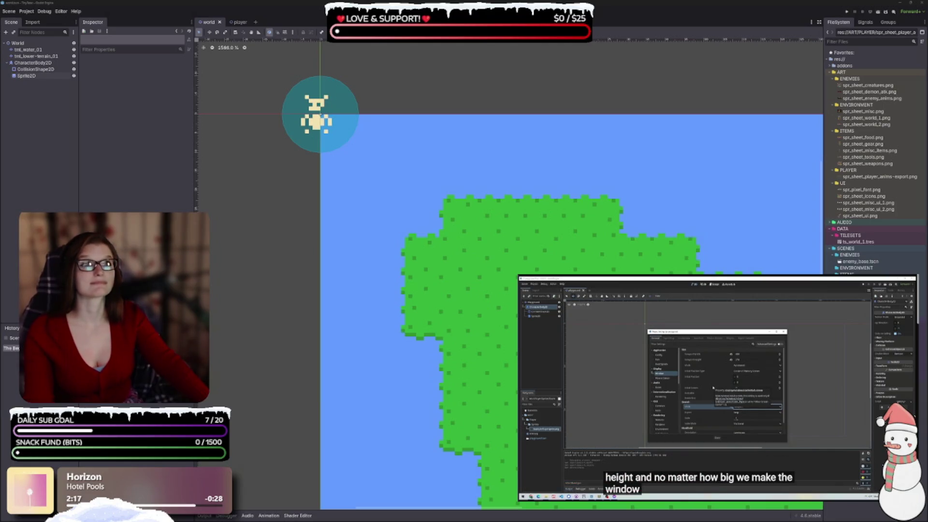
# Pan the world view and test-run the game with F6, then close it
pyautogui.moveTo(465, 302); pyautogui.dragTo(415, 267)
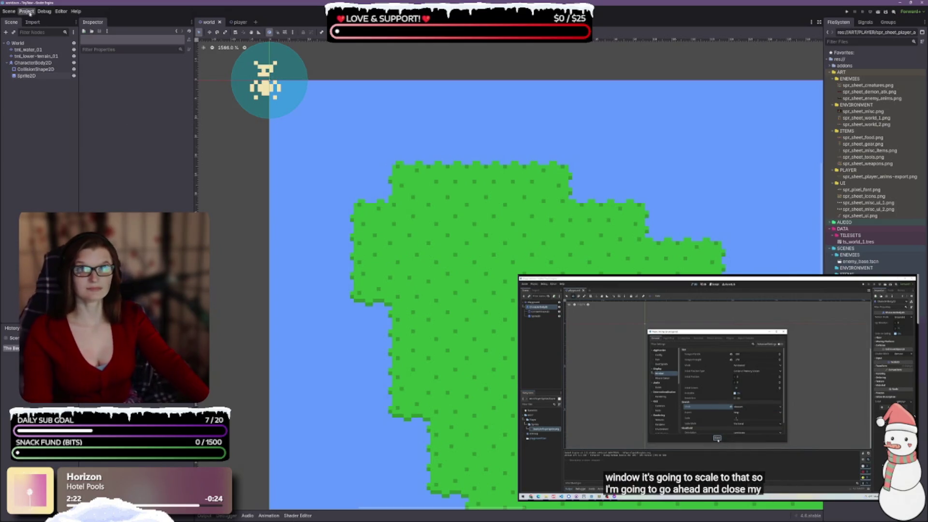
pyautogui.moveTo(381, 201); pyautogui.dragTo(353, 203)
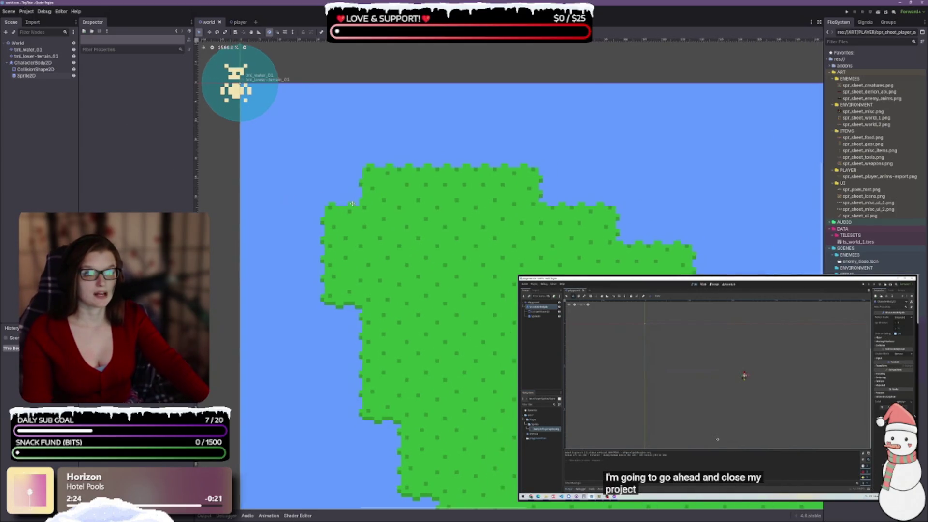
pyautogui.press('F6')
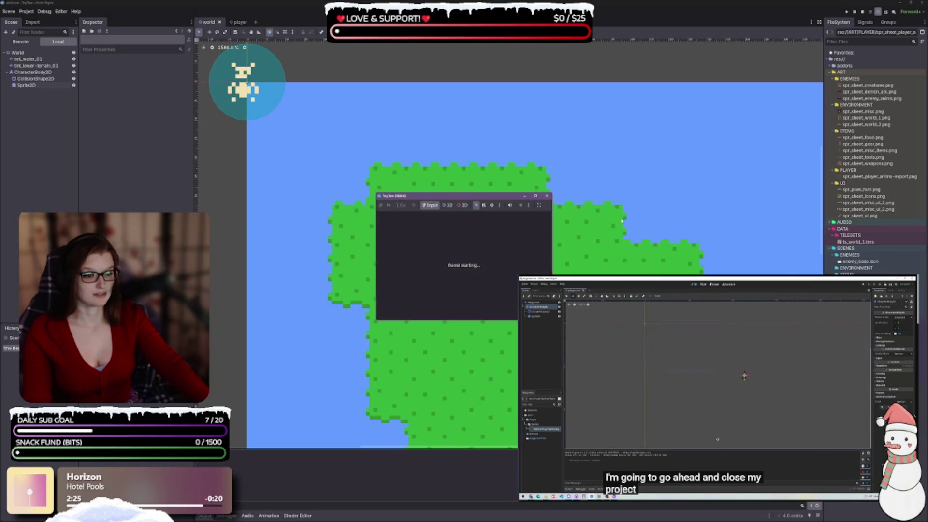
pyautogui.click(548, 198)
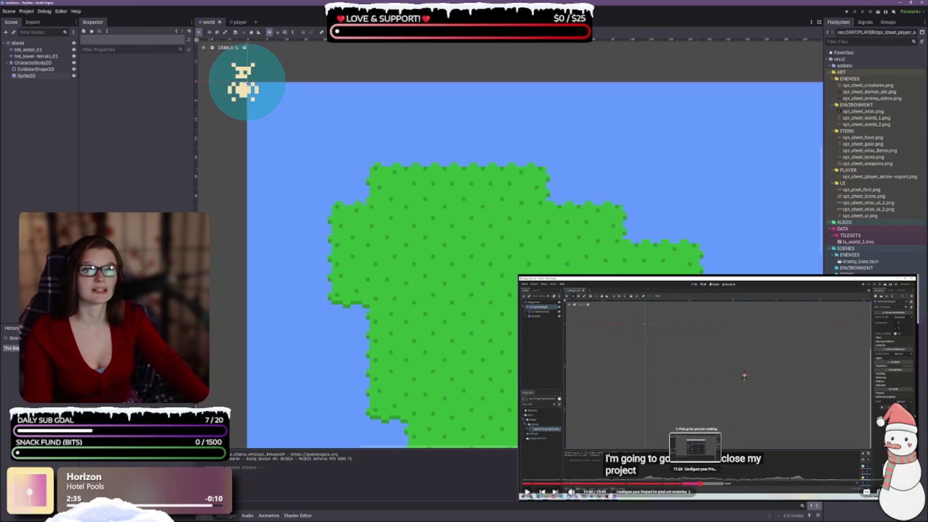
# Open Project Settings at Display > Window and begin editing the 720 viewport width
pyautogui.click(698, 484)
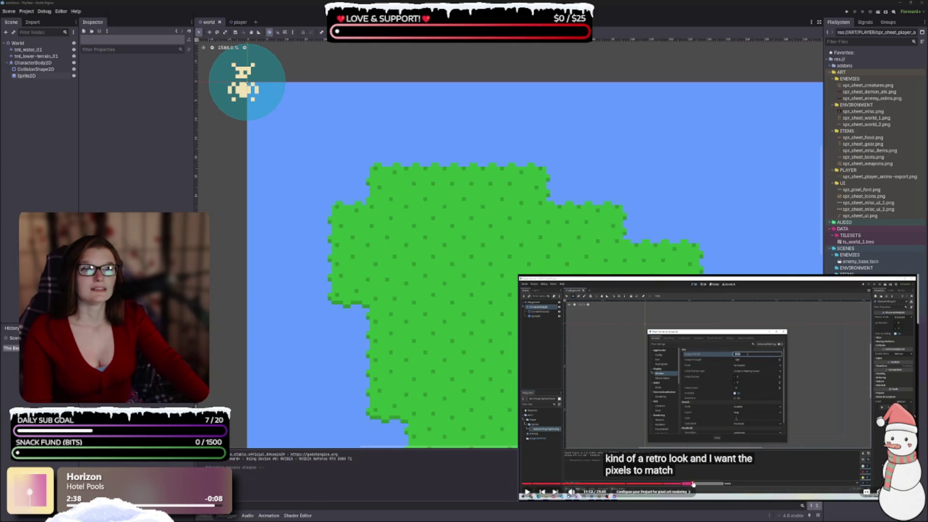
pyautogui.click(27, 11)
pyautogui.click(41, 20)
pyautogui.scroll(5, 345, 227)
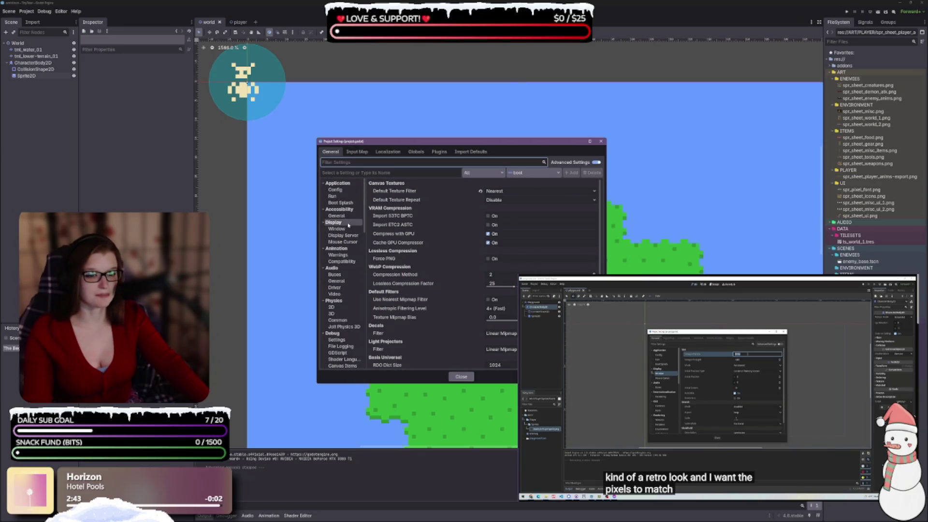
pyautogui.click(337, 229)
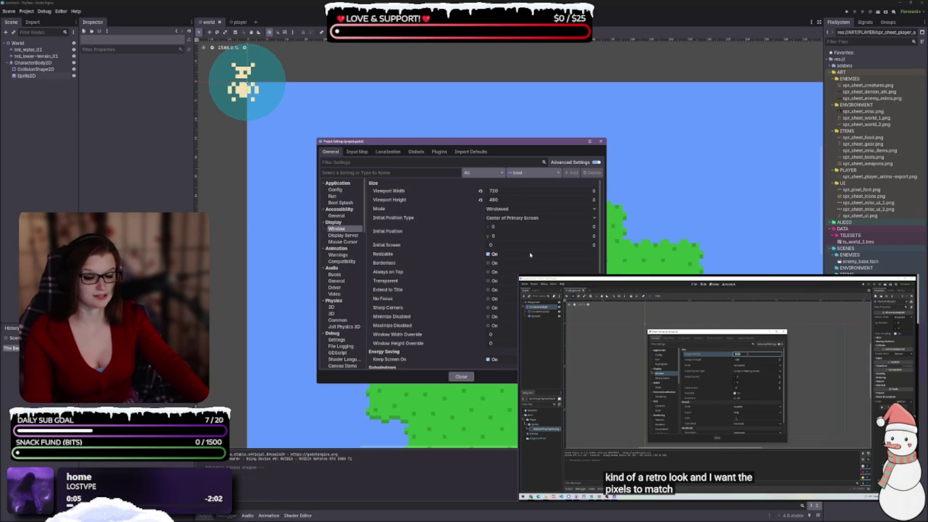
pyautogui.press('space')
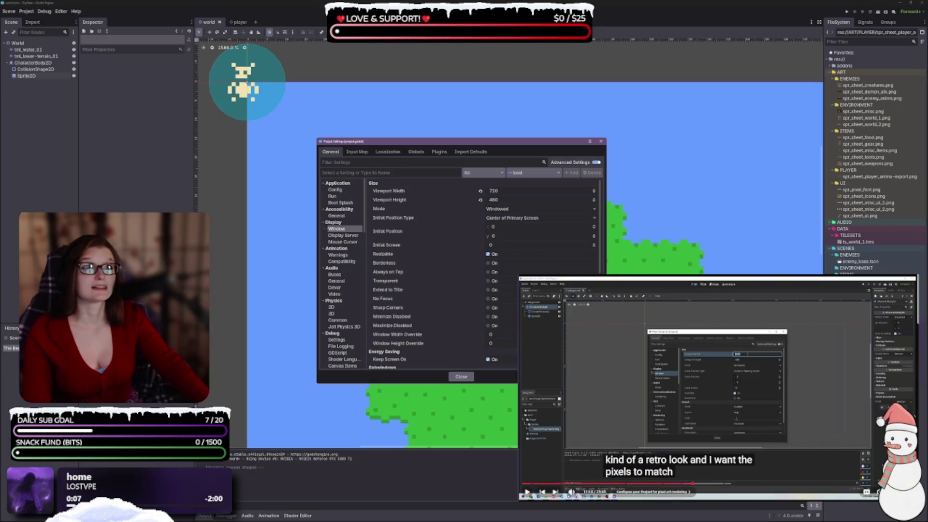
pyautogui.click(745, 384)
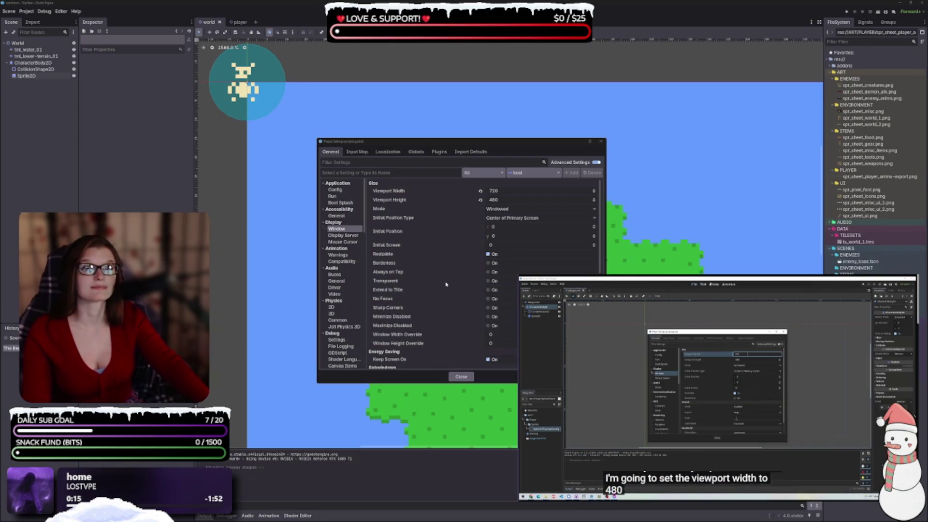
pyautogui.click(507, 193)
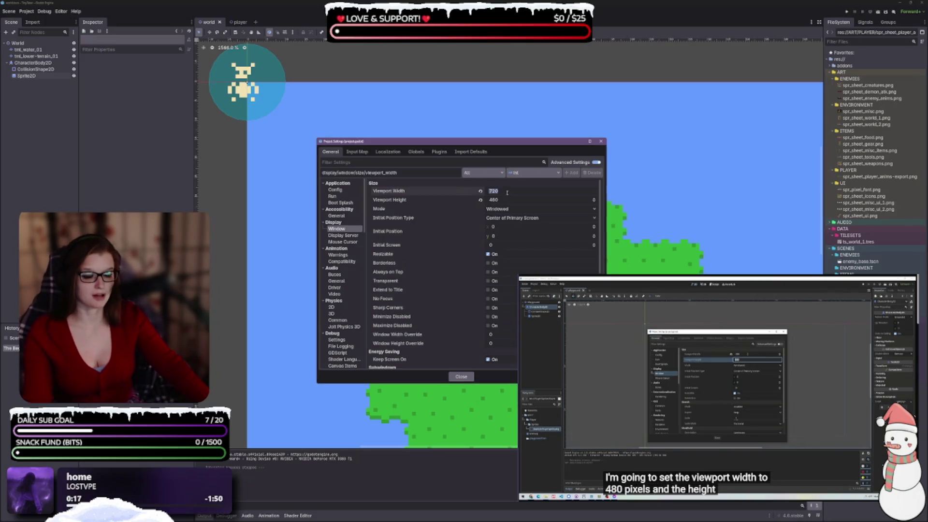
# Set the viewport size to 480 wide by 270 high
pyautogui.write('480')
pyautogui.press('Tab')
pyautogui.write('270')
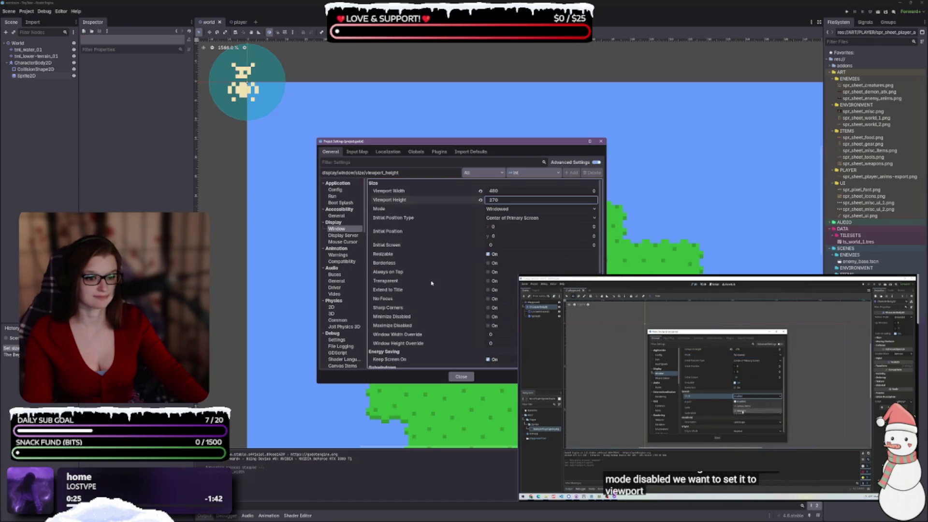
pyautogui.scroll(-5, 424, 273)
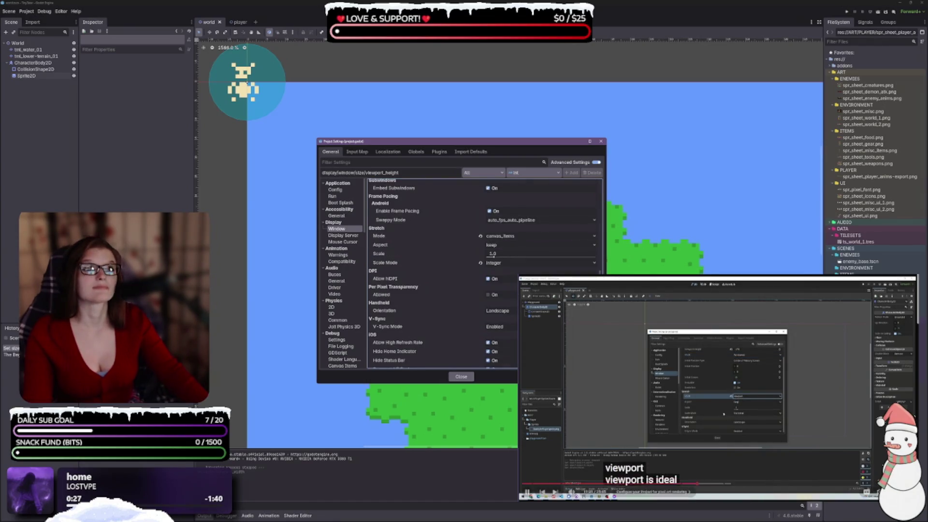
pyautogui.scroll(5, 416, 274)
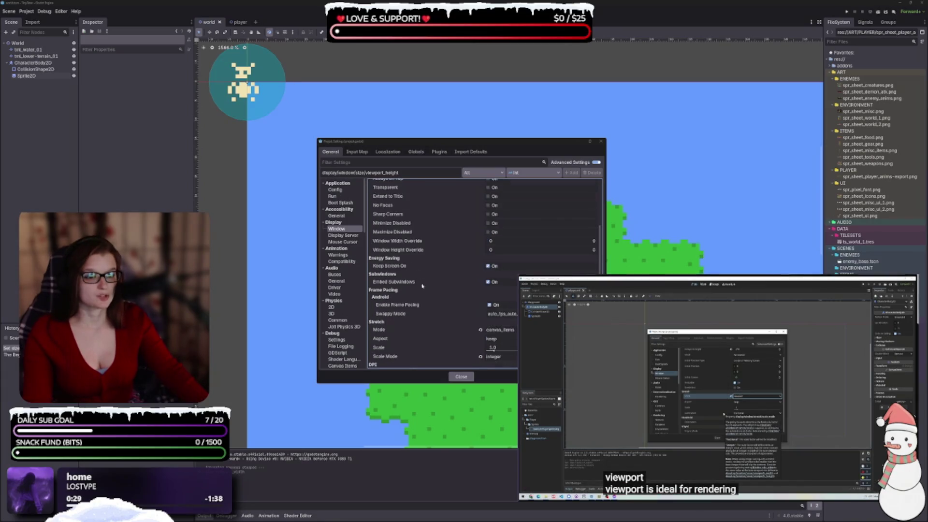
pyautogui.scroll(-1, 415, 322)
# Set the stretch mode to disabled while following the tutorial
pyautogui.click(498, 306)
pyautogui.click(504, 323)
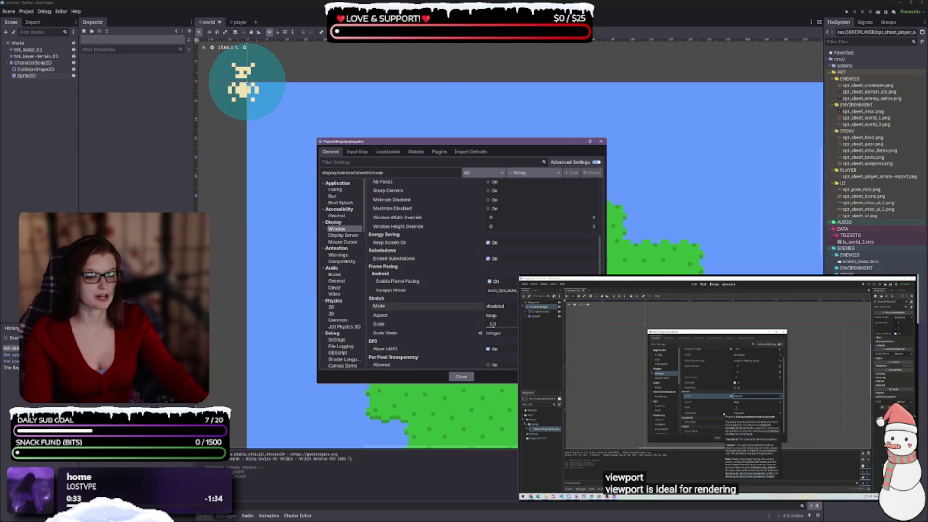
pyautogui.click(718, 388)
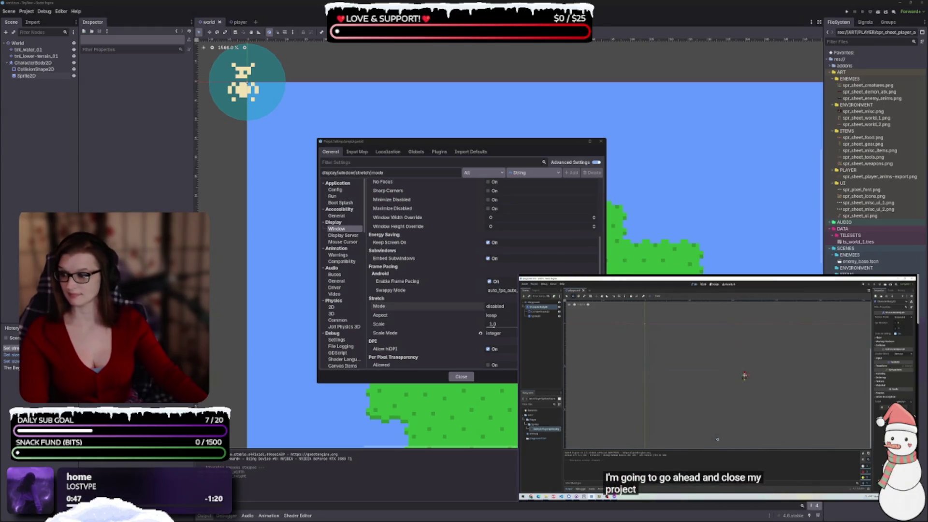
pyautogui.click(702, 420)
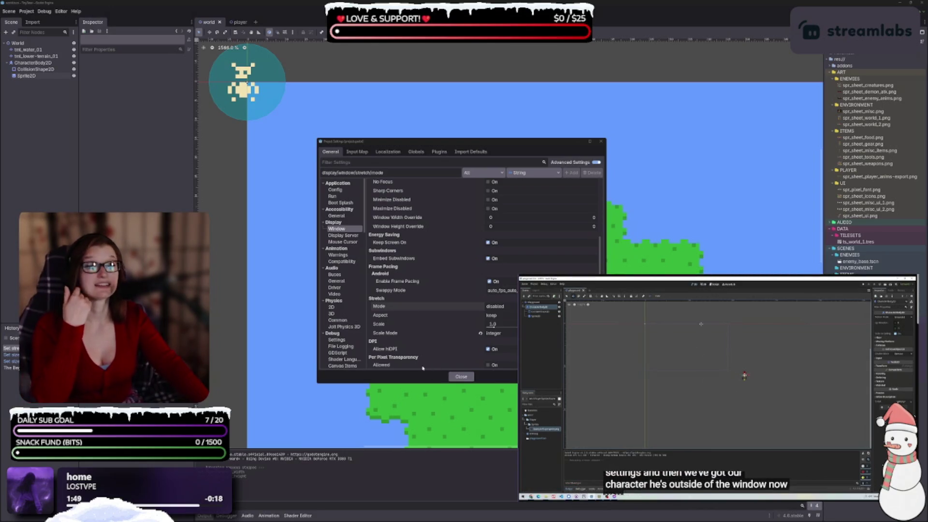
# Close the Project Settings dialog to return to the world scene
pyautogui.click(462, 376)
# Reopen Project Settings on the Display > Window page
pyautogui.scroll(-8, 597, 232)
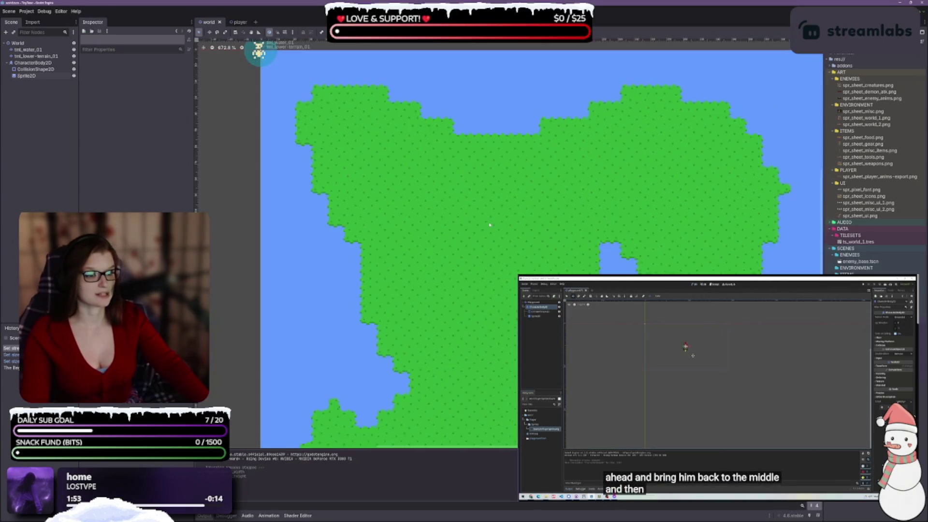
pyautogui.hscroll(5, 597, 232)
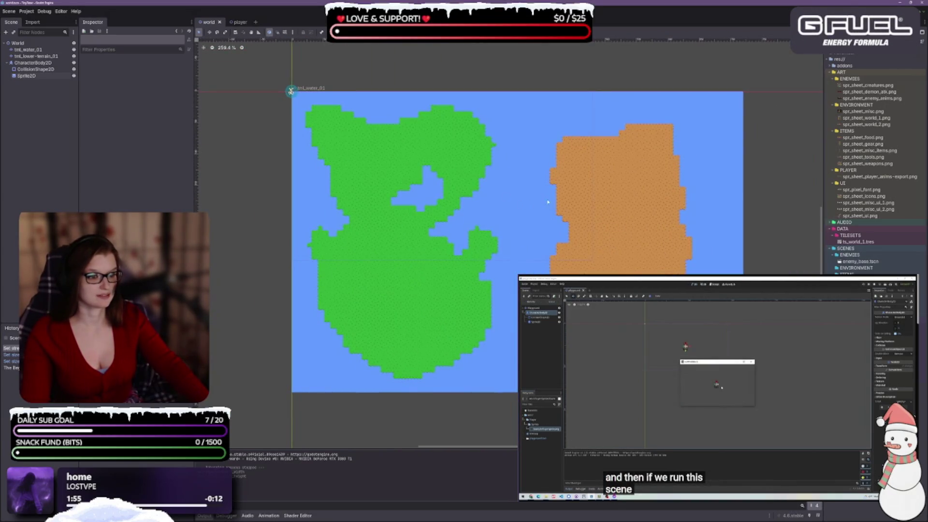
pyautogui.scroll(2, 551, 200)
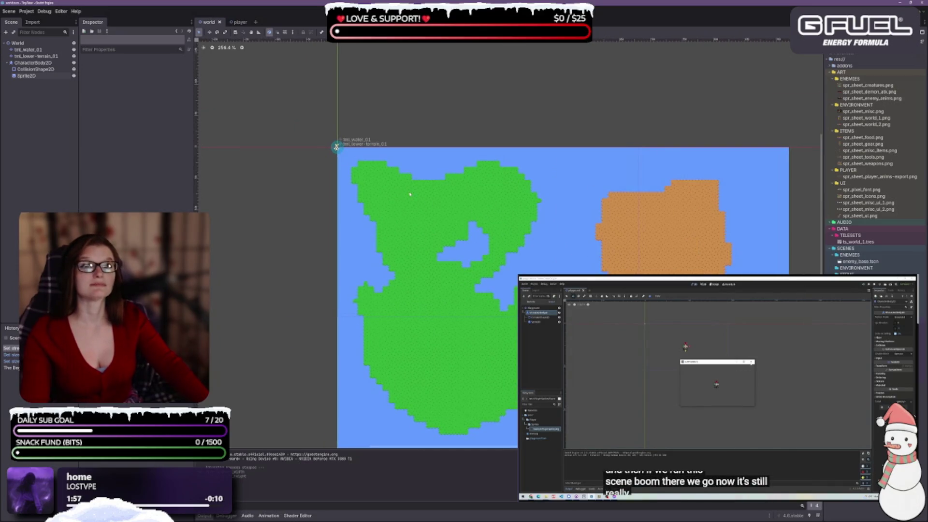
pyautogui.scroll(2, 561, 196)
pyautogui.hscroll(3, 532, 183)
pyautogui.scroll(-2, 440, 145)
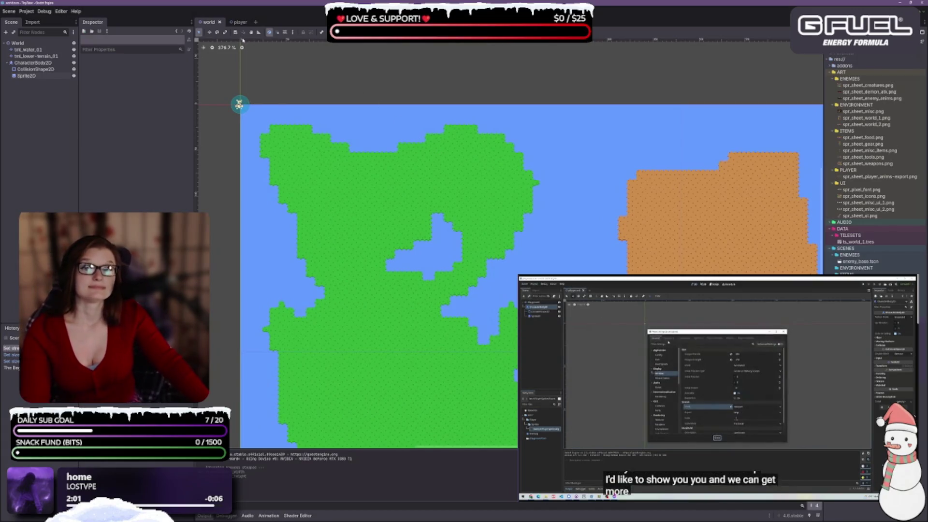
pyautogui.click(28, 11)
pyautogui.click(43, 23)
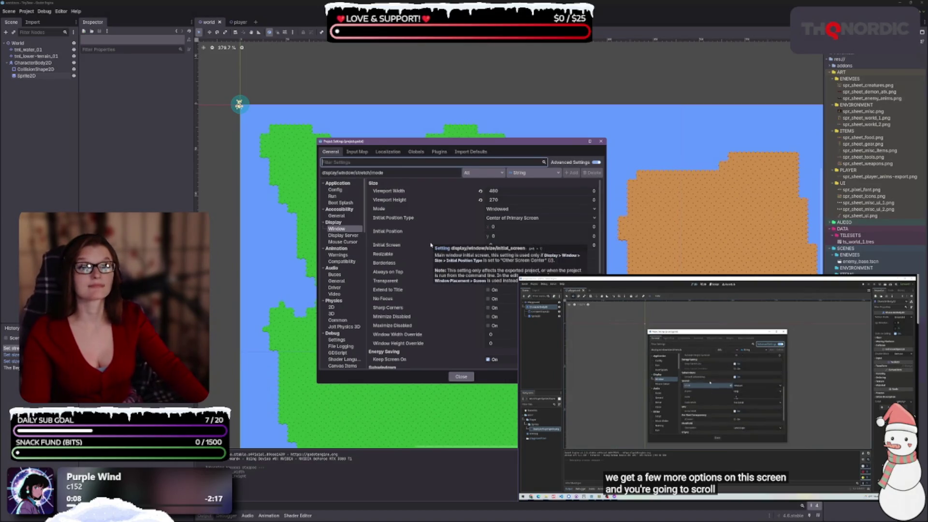
pyautogui.scroll(-8, 457, 252)
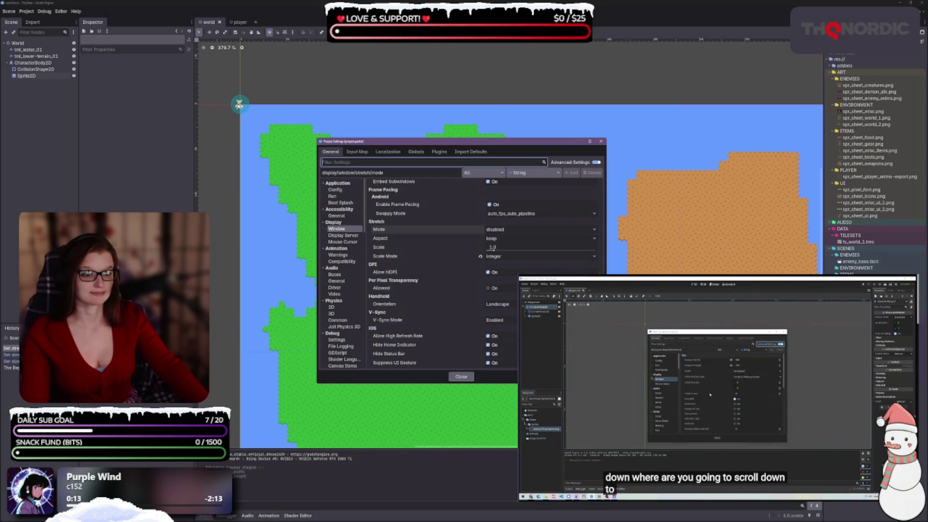
pyautogui.scroll(6, 458, 330)
pyautogui.scroll(-1, 457, 331)
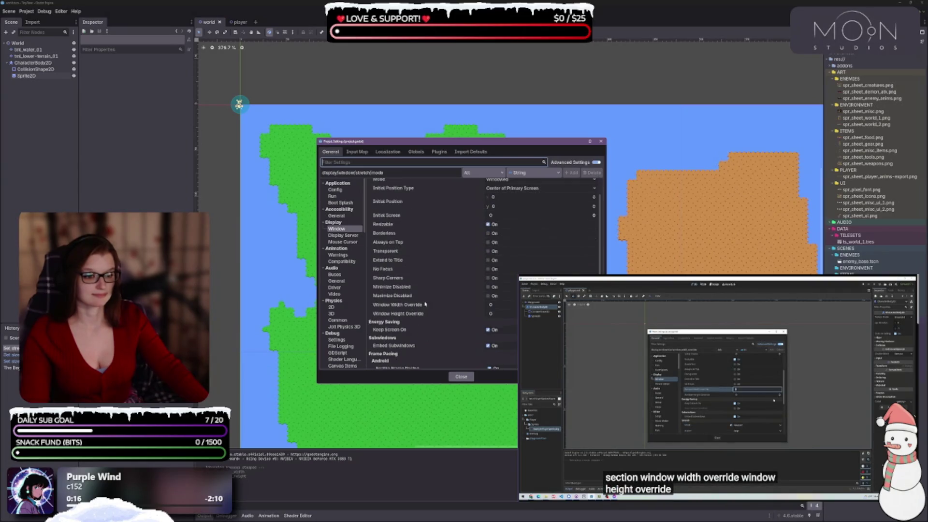
# Set the window width override to 1920 and height override to 1080, then close
pyautogui.click(504, 305)
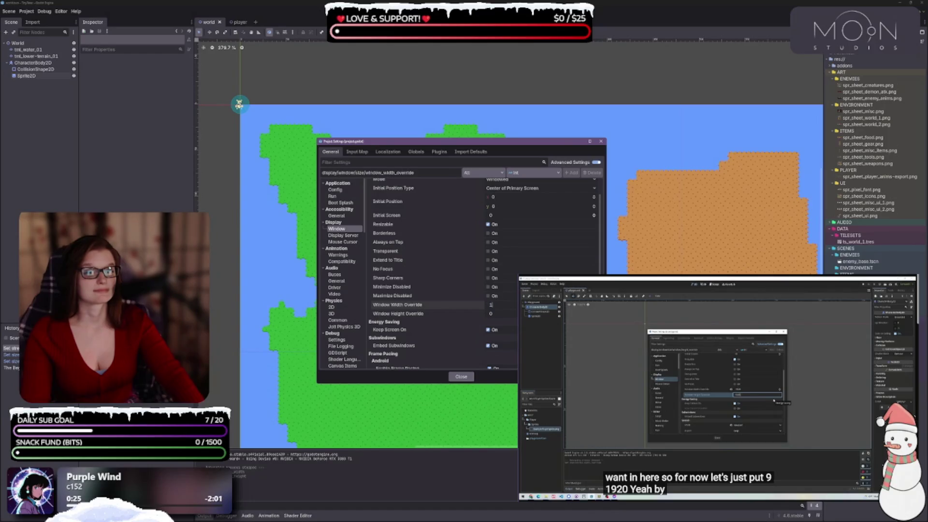
pyautogui.write('1920')
pyautogui.press('Tab')
pyautogui.write('1080')
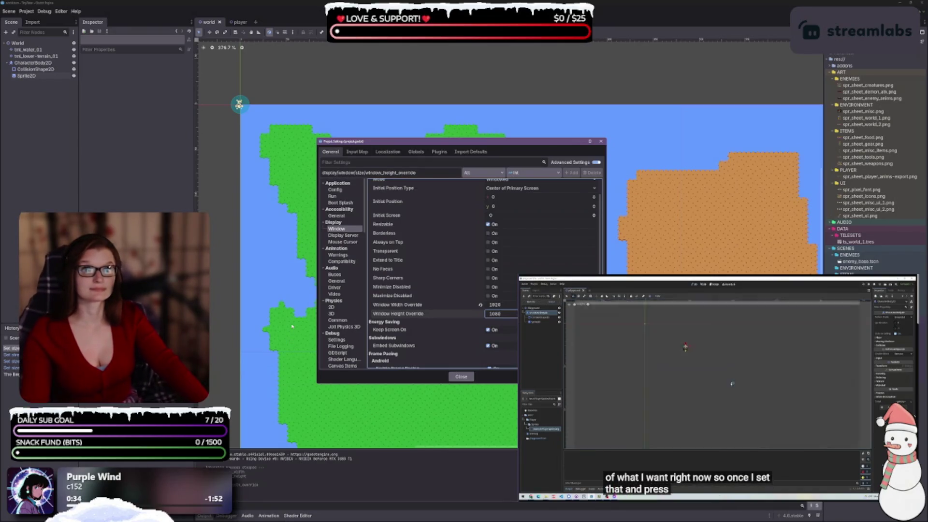
pyautogui.click(462, 377)
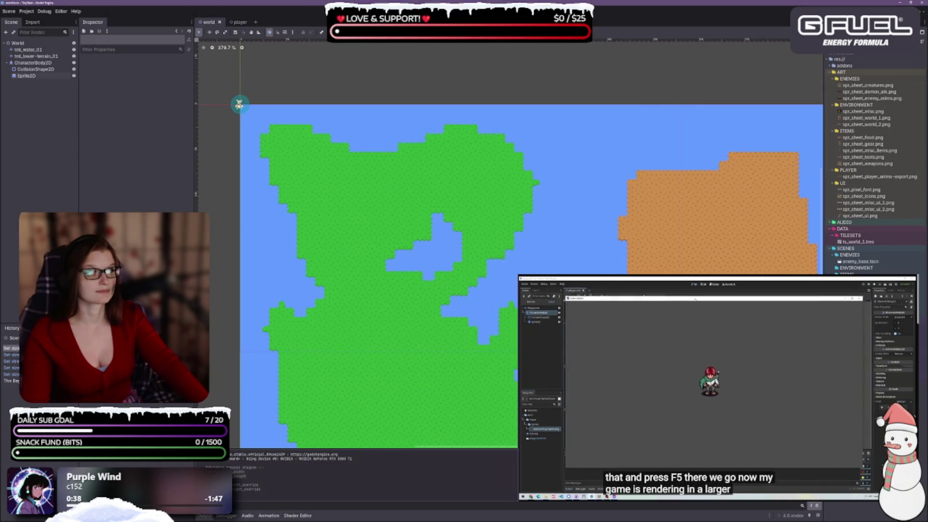
pyautogui.press('F5')
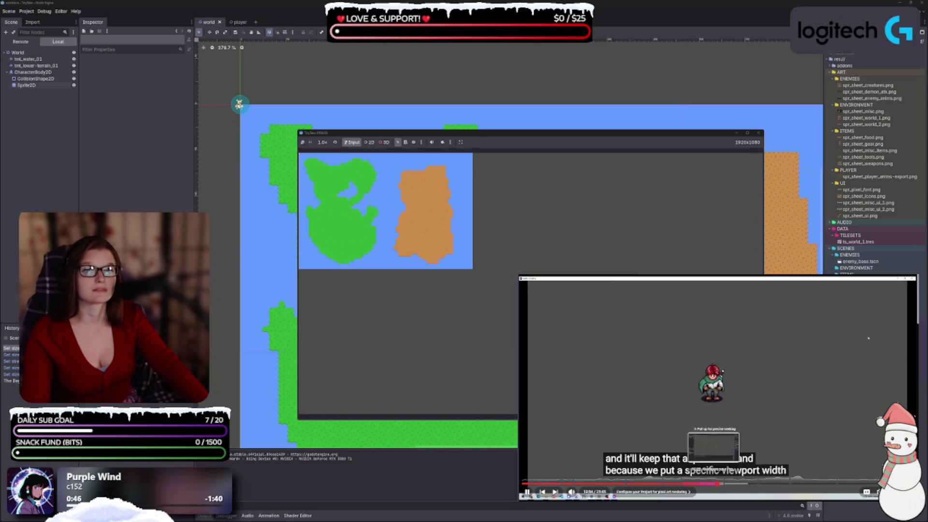
pyautogui.click(715, 484)
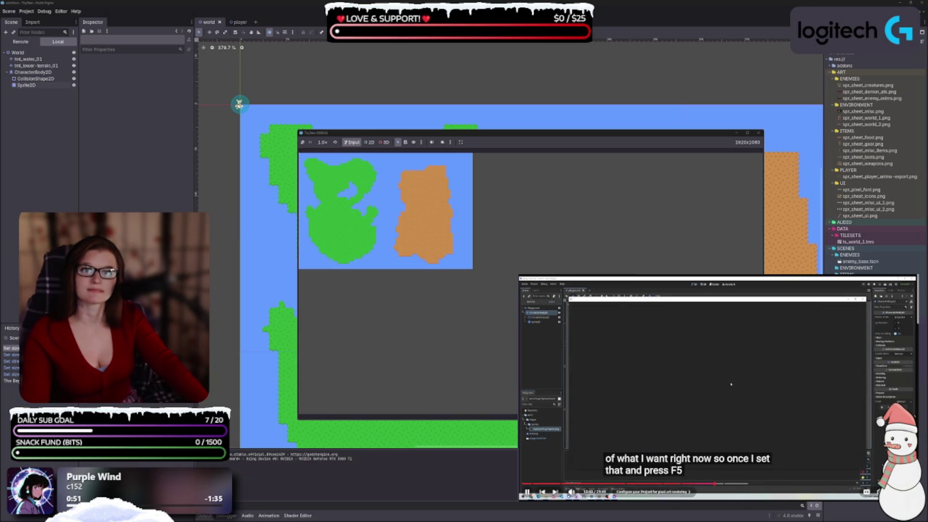
pyautogui.click(736, 438)
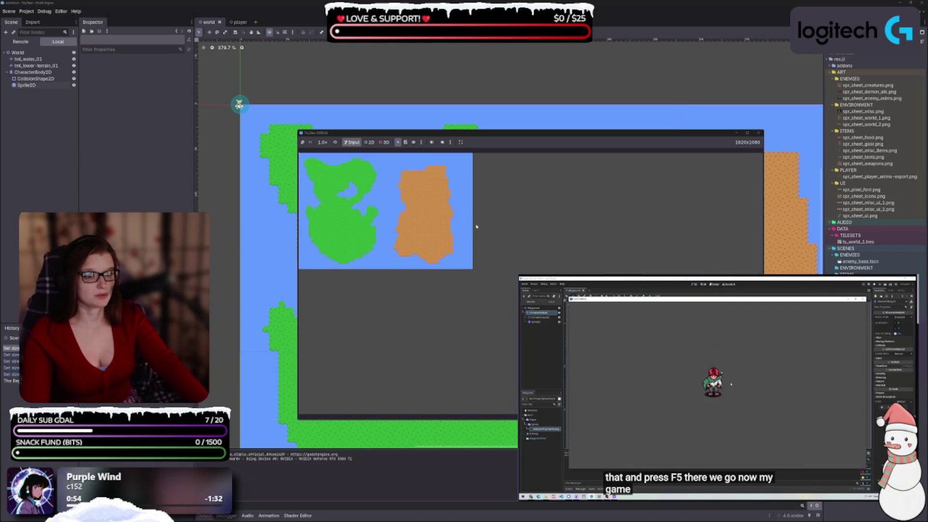
pyautogui.click(760, 134)
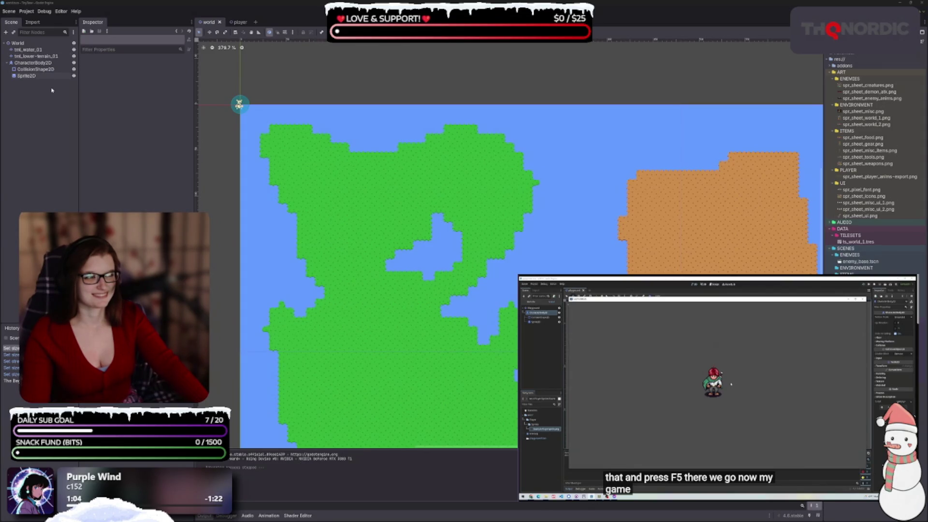
pyautogui.click(26, 11)
pyautogui.click(35, 23)
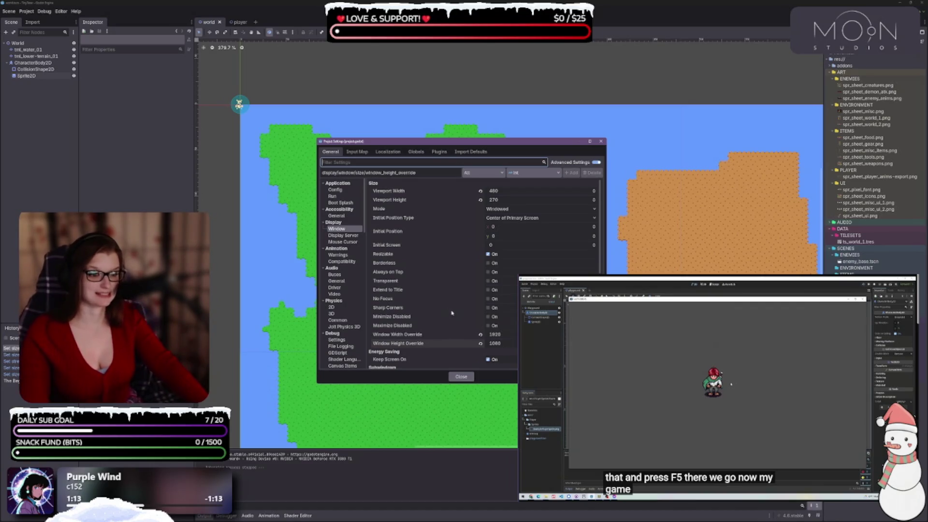
# With overrides reset to 0, close the settings and test-run the 480×270 game window
pyautogui.scroll(-1, 446, 308)
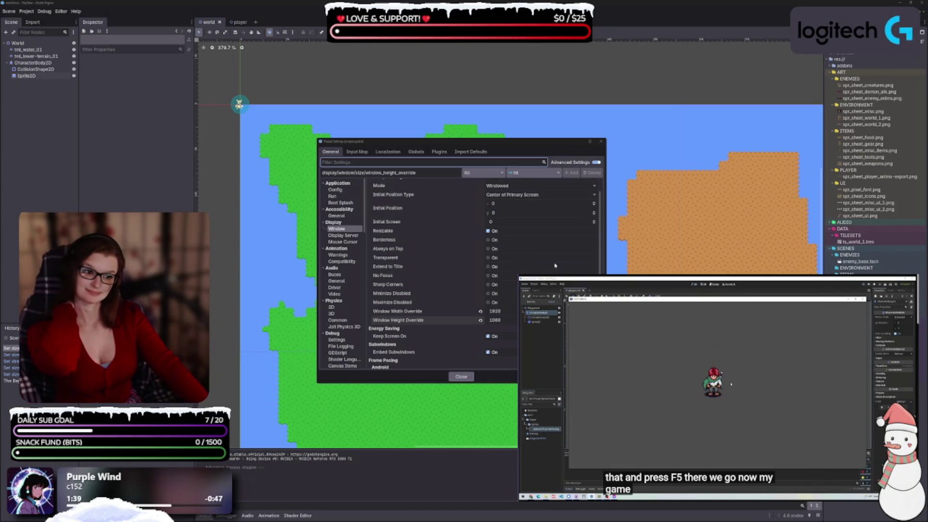
pyautogui.scroll(-1, 547, 264)
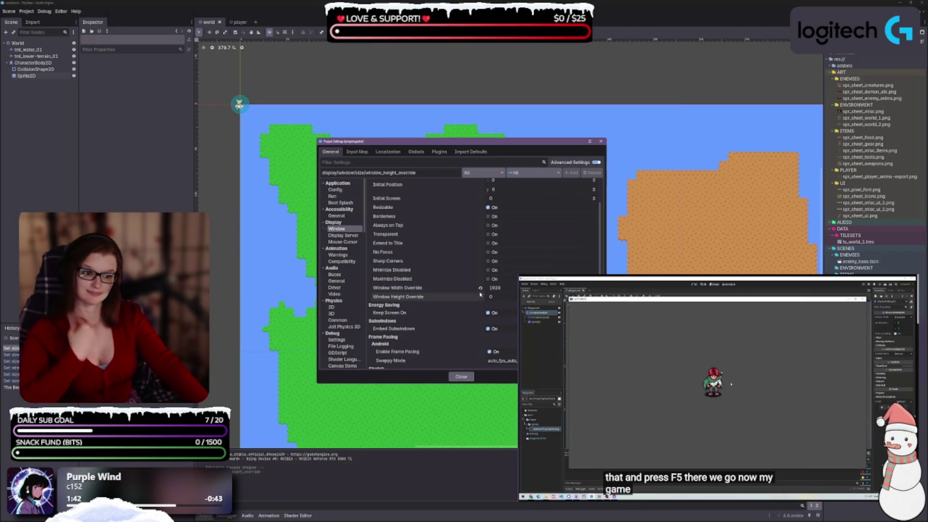
pyautogui.click(457, 378)
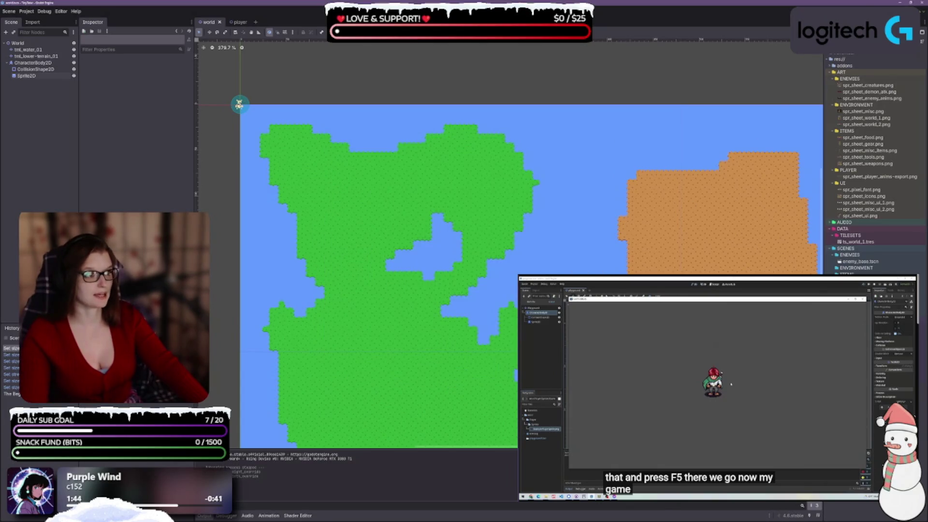
pyautogui.press('F5')
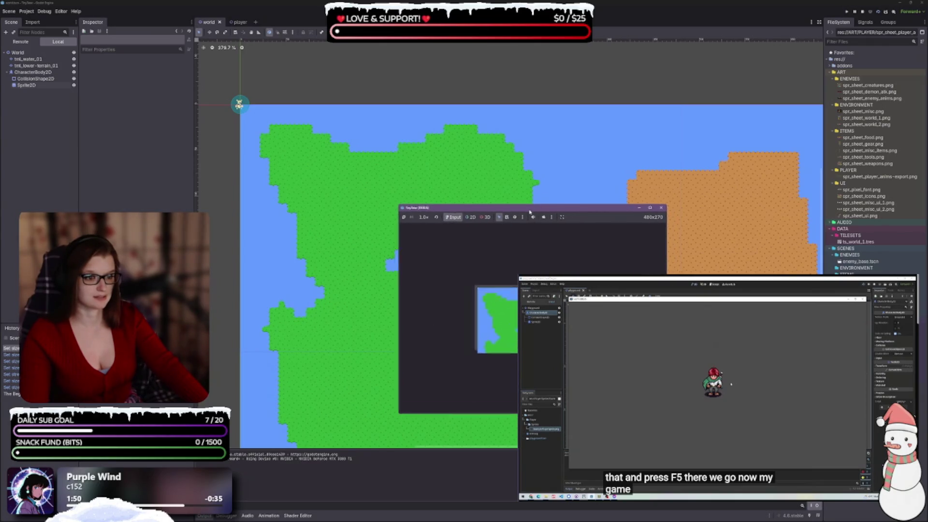
pyautogui.click(600, 127)
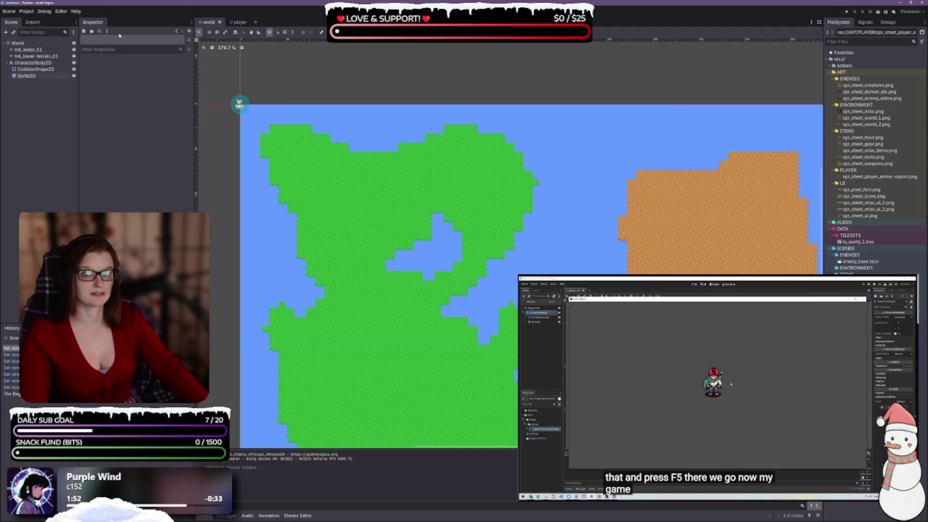
# Reopen Project Settings and review the Stretch Mode choices, leaving it disabled
pyautogui.click(26, 11)
pyautogui.click(38, 20)
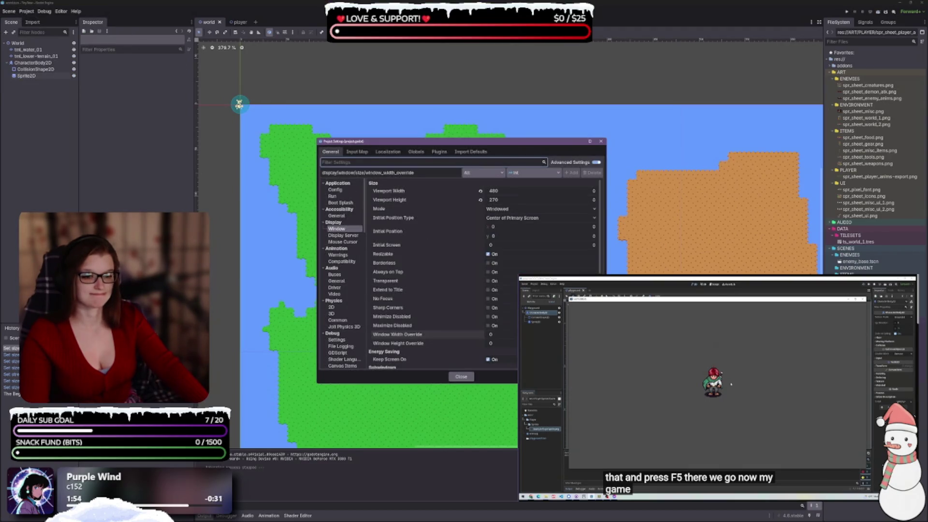
pyautogui.moveTo(419, 338)
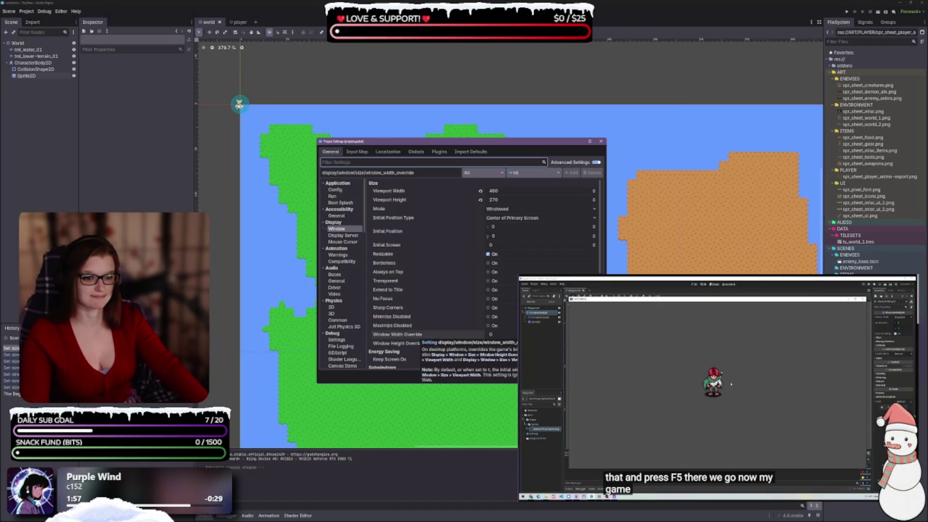
pyautogui.scroll(-1, 457, 290)
pyautogui.scroll(1, 457, 290)
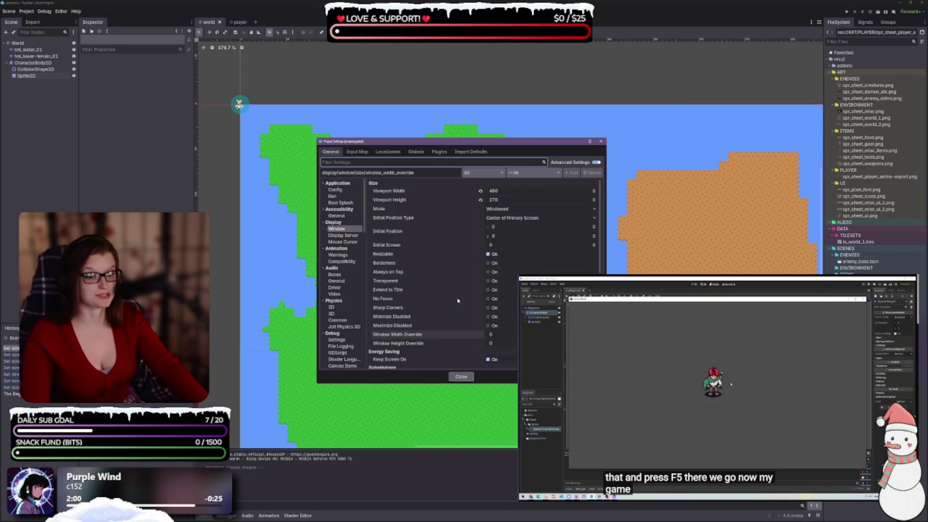
pyautogui.moveTo(462, 327)
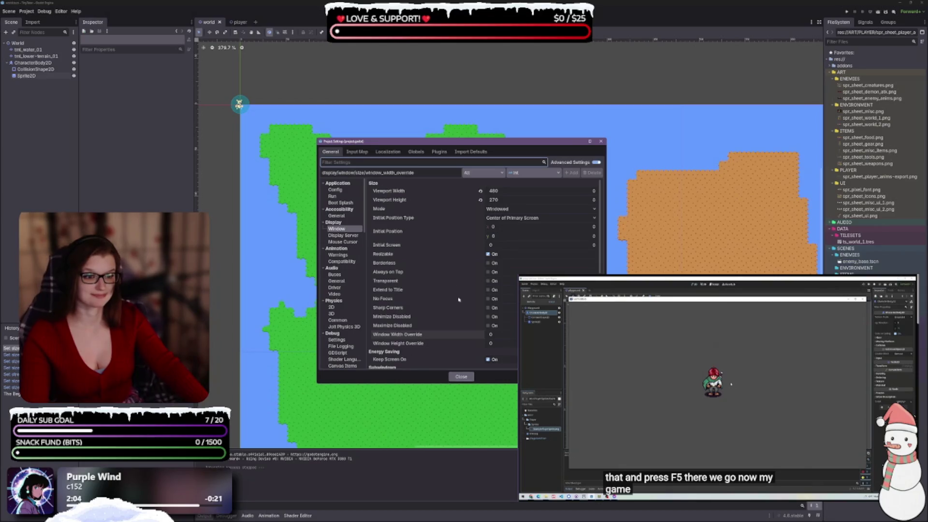
pyautogui.scroll(-3, 445, 298)
pyautogui.scroll(-2, 445, 297)
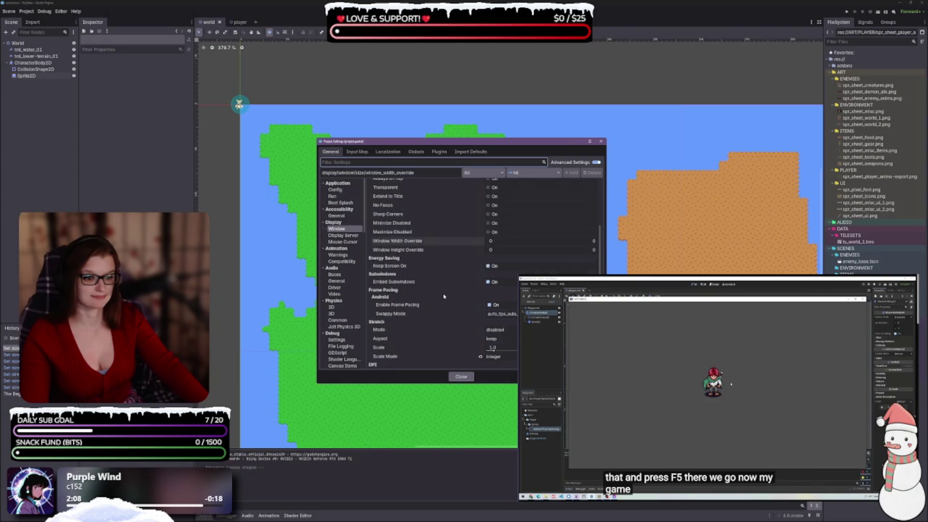
pyautogui.click(496, 308)
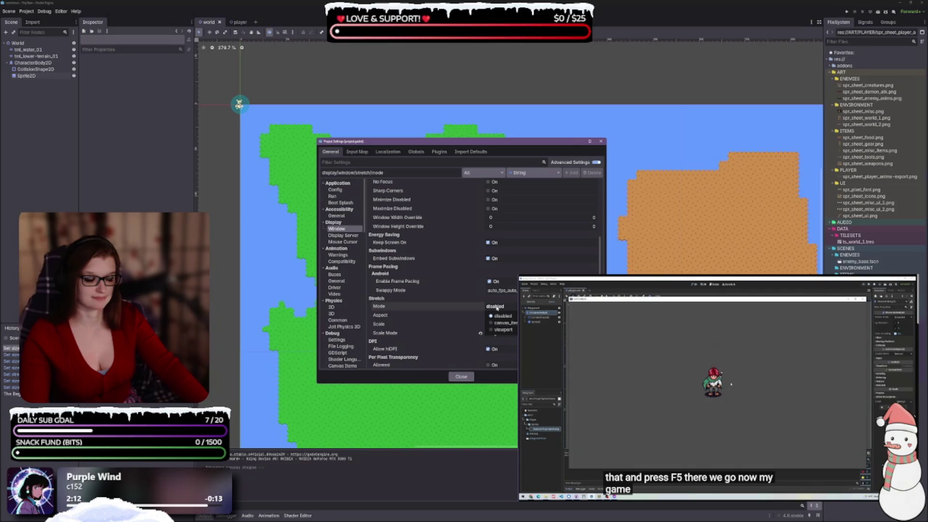
pyautogui.click(384, 310)
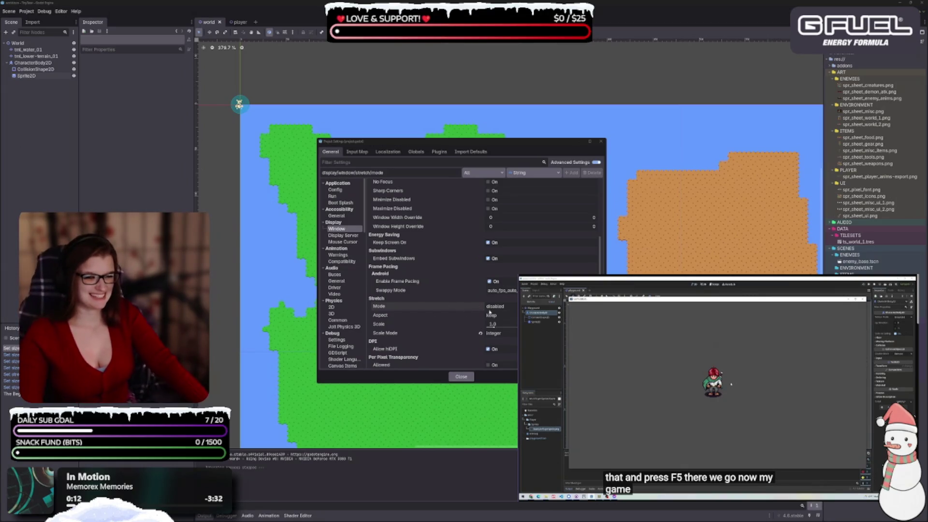
# Set stretch mode to viewport and window overrides to 1920 by 1080
pyautogui.click(505, 307)
pyautogui.click(504, 330)
pyautogui.scroll(2, 488, 318)
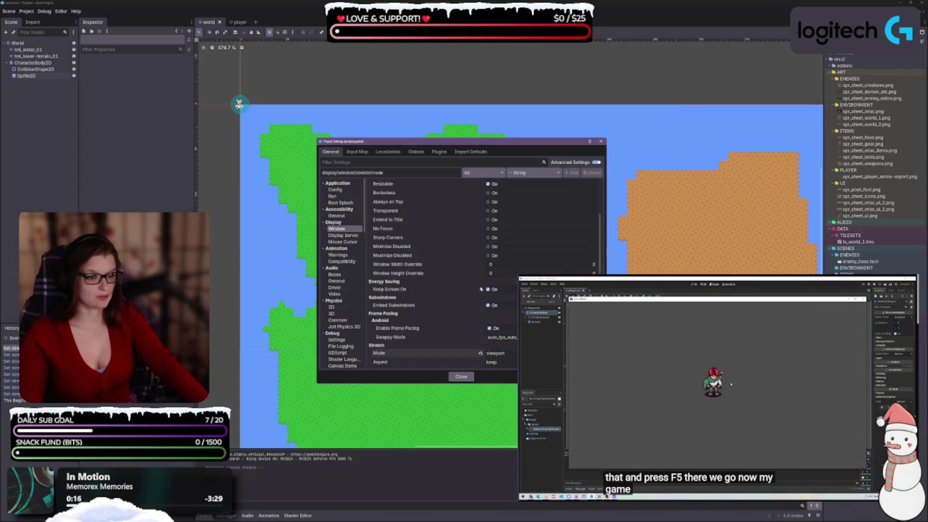
pyautogui.click(502, 264)
pyautogui.write('1920')
pyautogui.press('Tab')
pyautogui.write('1080')
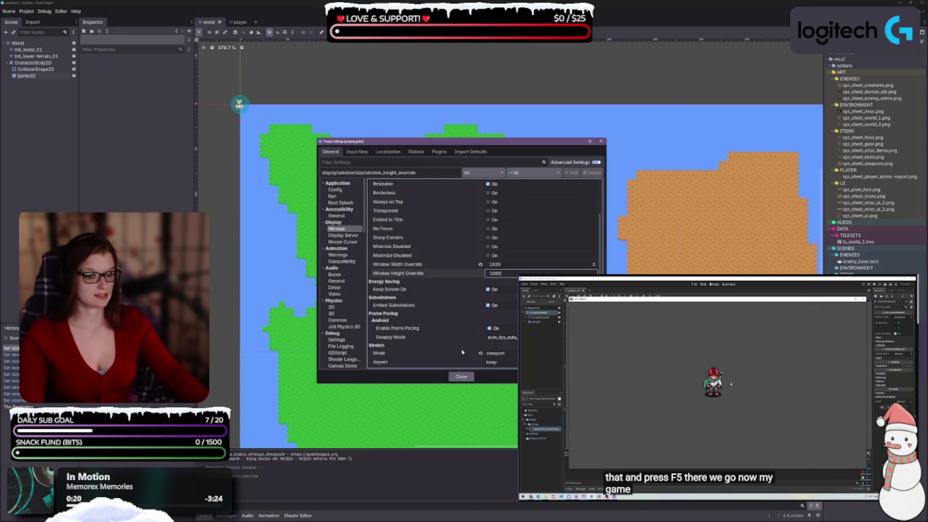
# Close the settings, test-run the game in a 1920×1080 window, and hide the output log
pyautogui.click(460, 377)
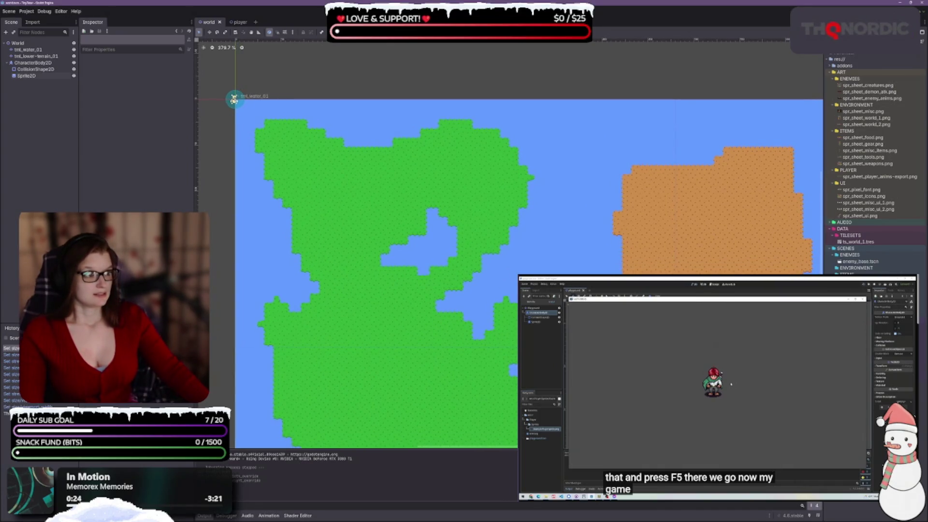
pyautogui.press('F5')
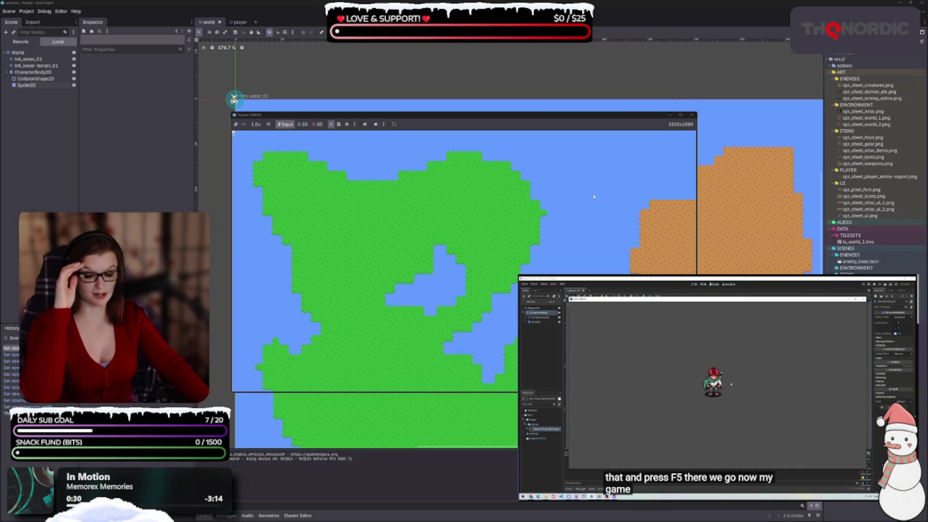
pyautogui.click(692, 115)
pyautogui.click(732, 384)
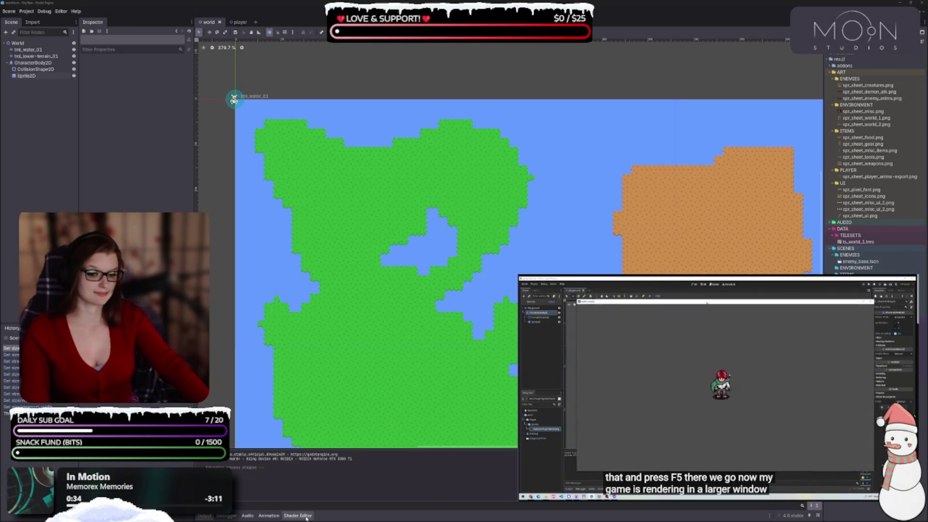
pyautogui.click(207, 516)
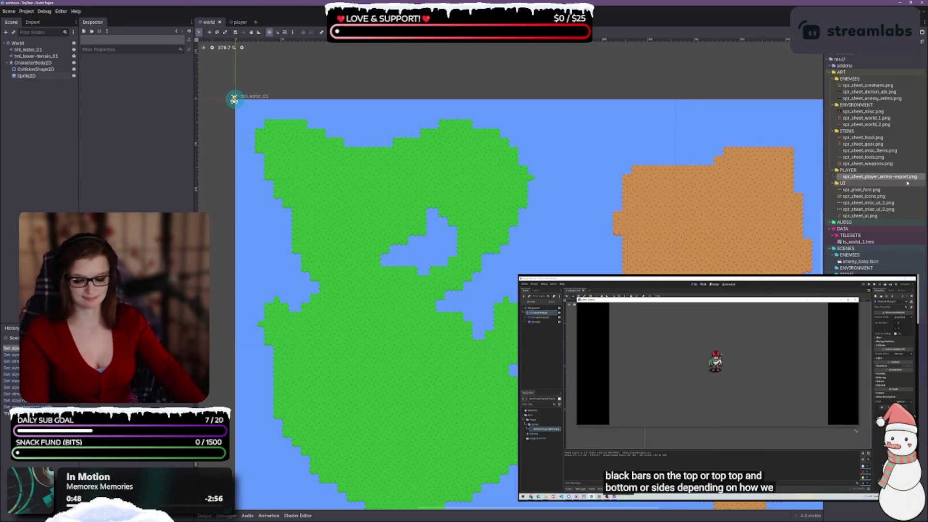
# Rename the player sprite sheet to spr_sheet_player_anims.png
pyautogui.press('Return')
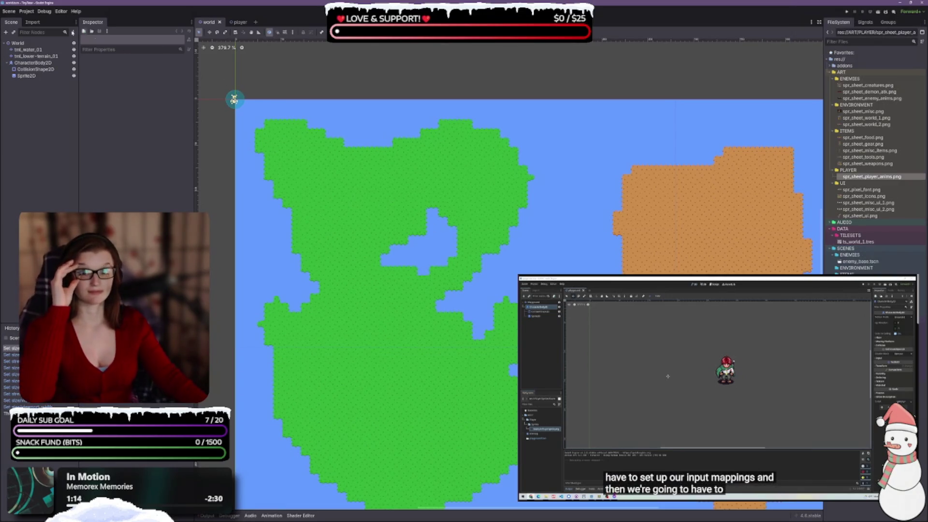
pyautogui.click(27, 12)
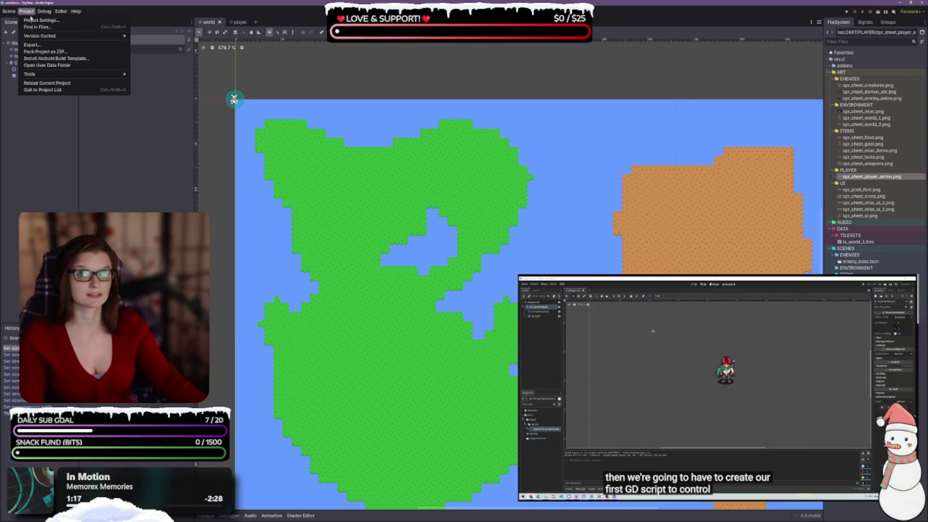
# In the Input Map, bind a Left Stick Left joypad event to the left action
pyautogui.click(39, 20)
pyautogui.click(358, 152)
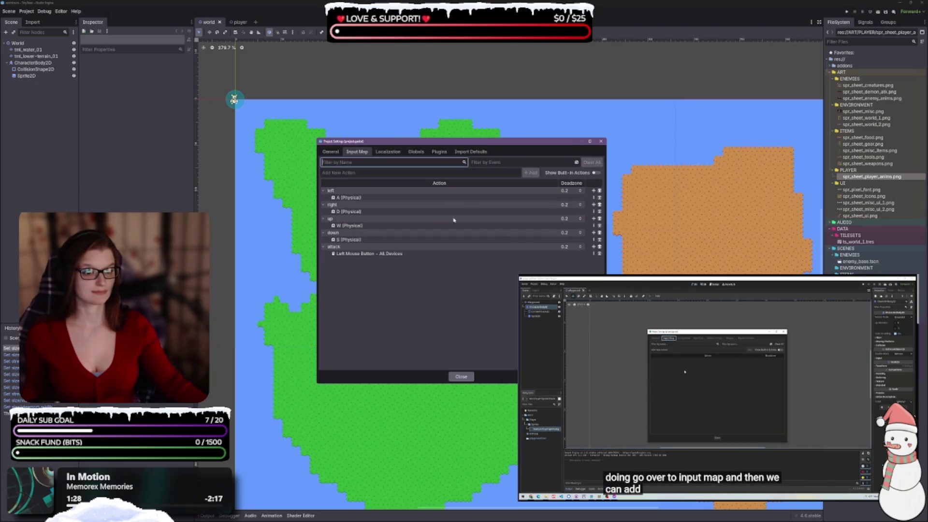
pyautogui.click(454, 198)
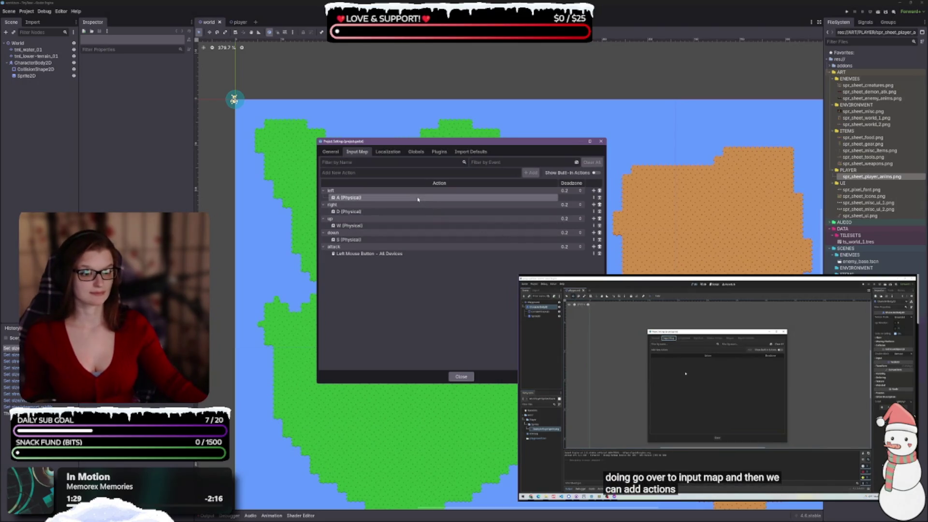
pyautogui.click(593, 191)
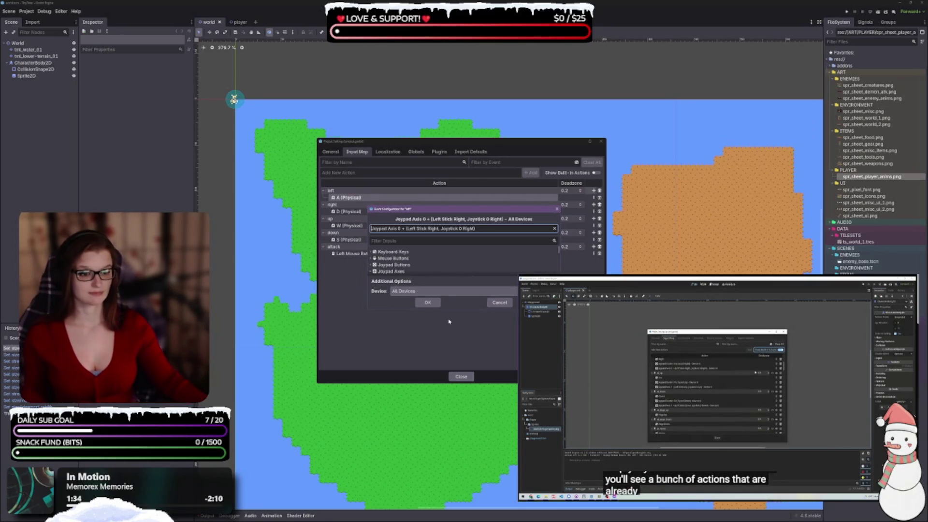
pyautogui.click(428, 303)
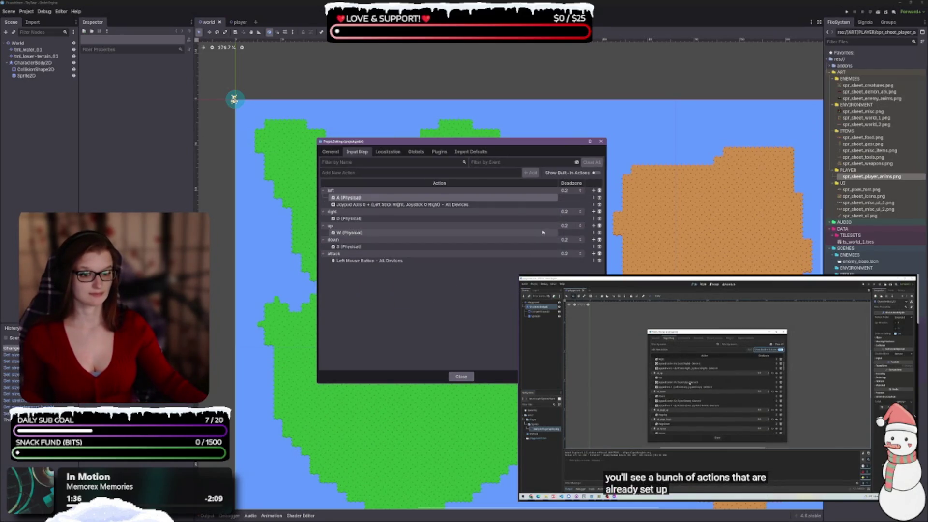
pyautogui.click(594, 212)
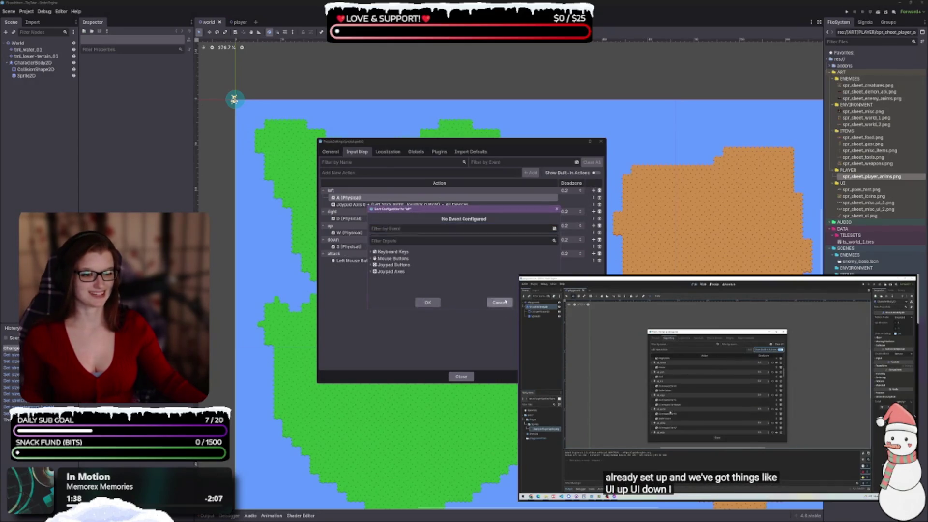
pyautogui.click(500, 302)
pyautogui.click(600, 205)
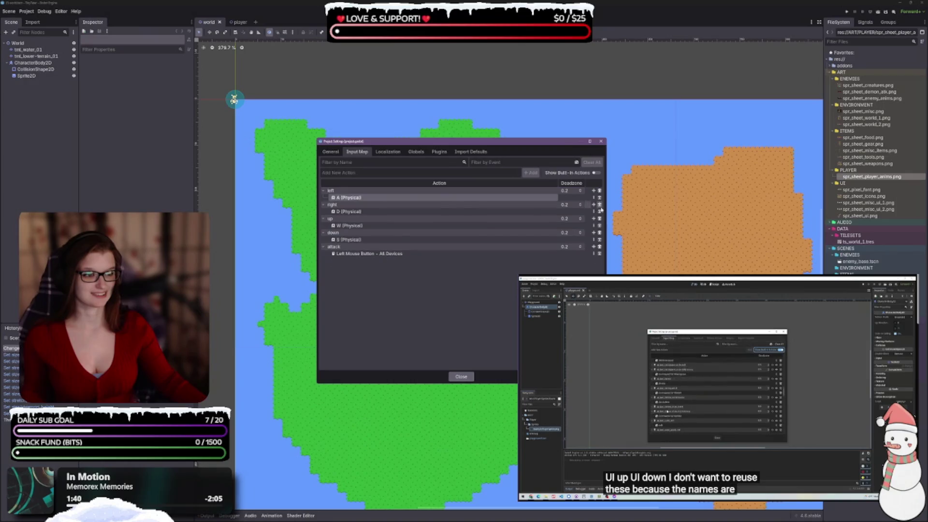
pyautogui.click(593, 205)
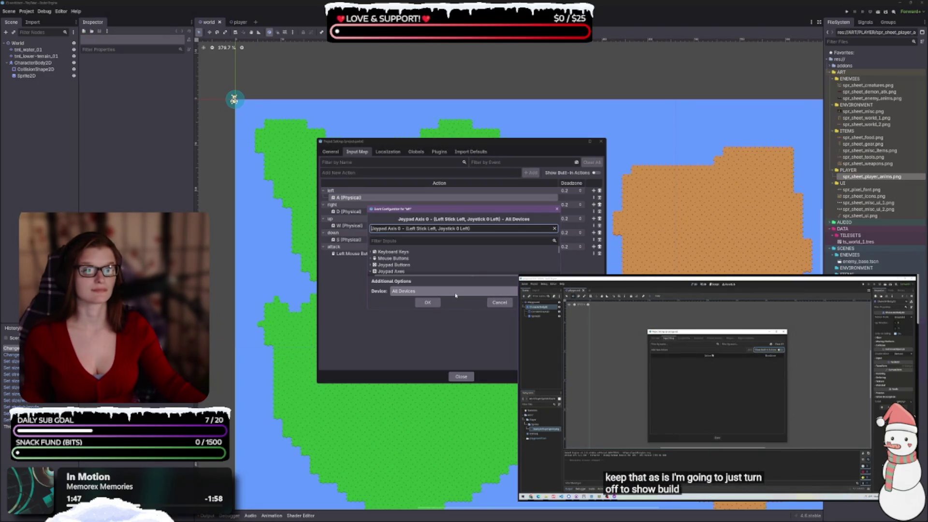
pyautogui.click(428, 304)
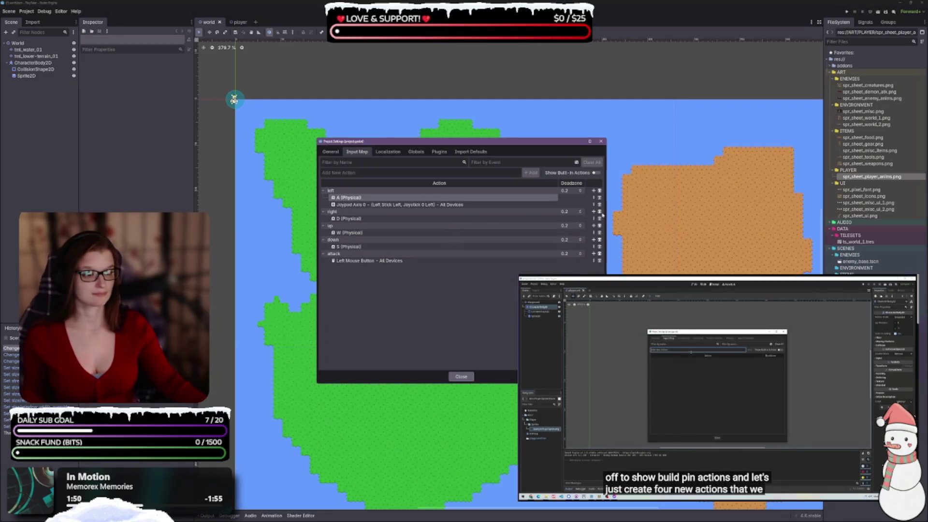
# Add joypad events to right, up, down (Left Stick Down) and attack (Bottom Action), then close
pyautogui.click(593, 211)
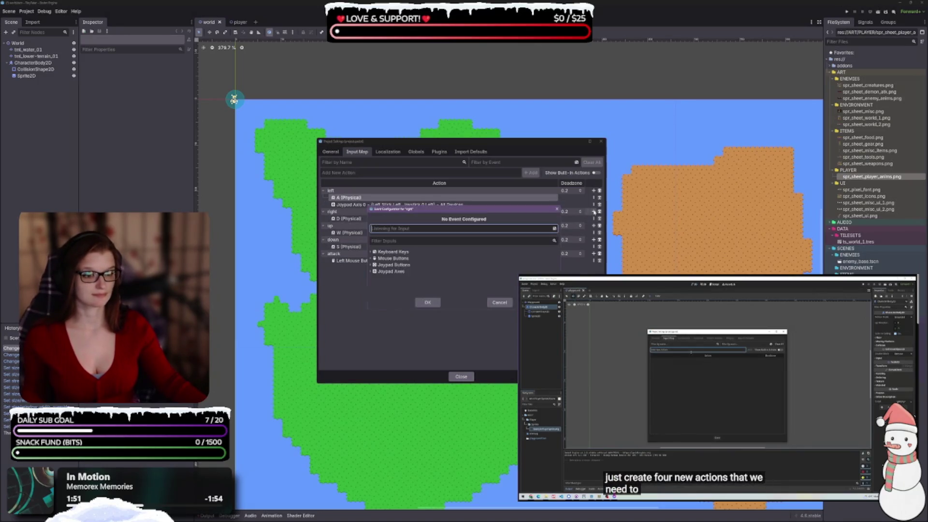
pyautogui.click(428, 303)
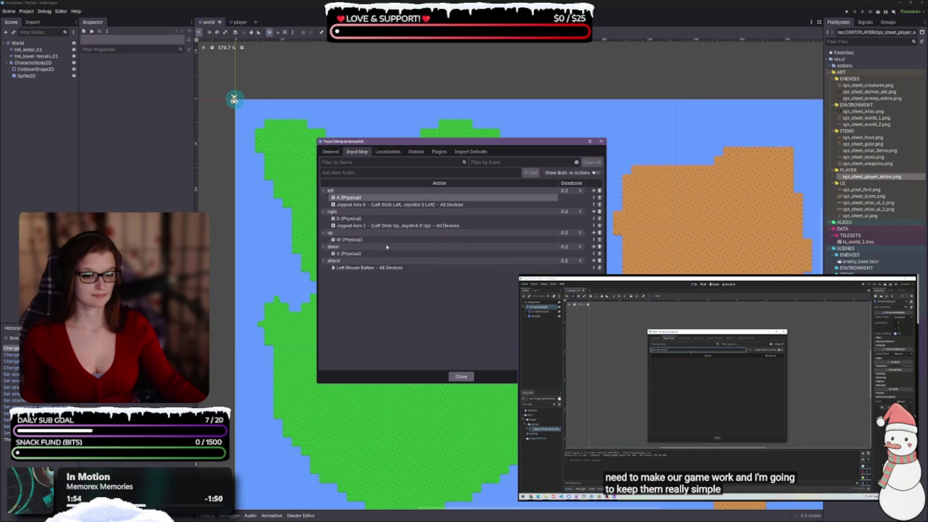
pyautogui.click(593, 233)
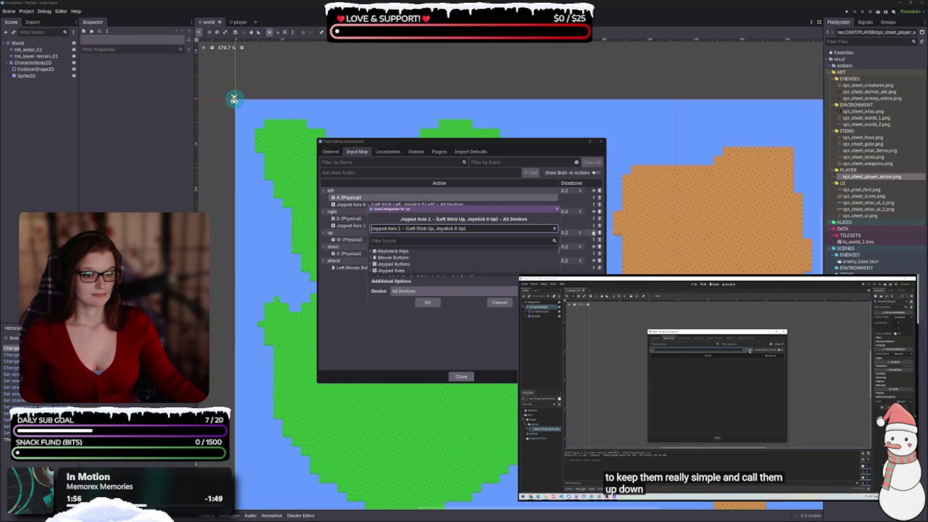
pyautogui.click(419, 302)
pyautogui.click(593, 253)
pyautogui.click(421, 257)
pyautogui.click(428, 303)
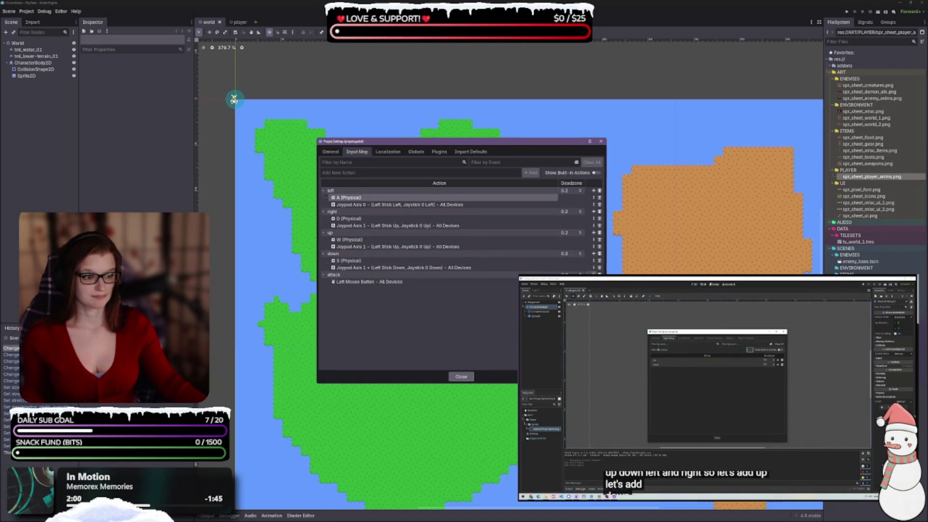
pyautogui.click(594, 275)
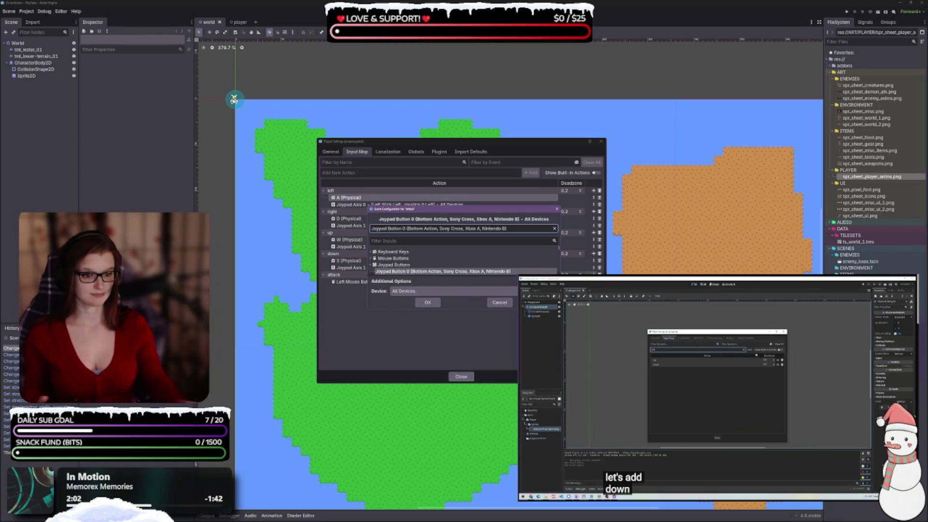
pyautogui.click(425, 303)
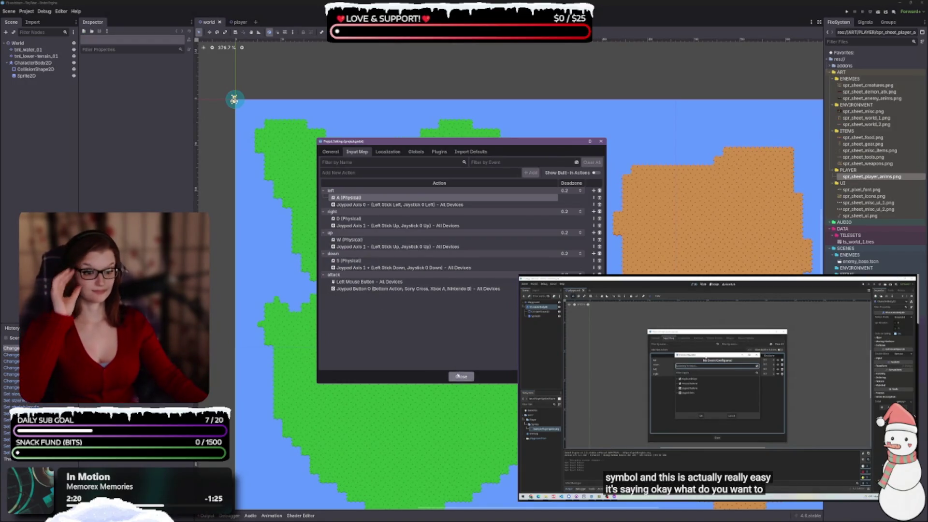
pyautogui.click(461, 376)
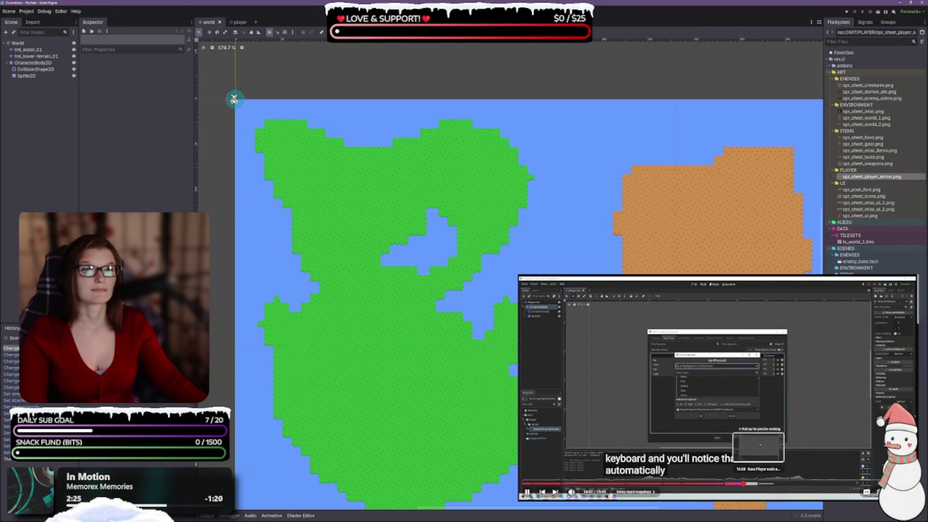
# Delete the old player.tscn file while keeping the player nodes in the world scene
pyautogui.click(759, 484)
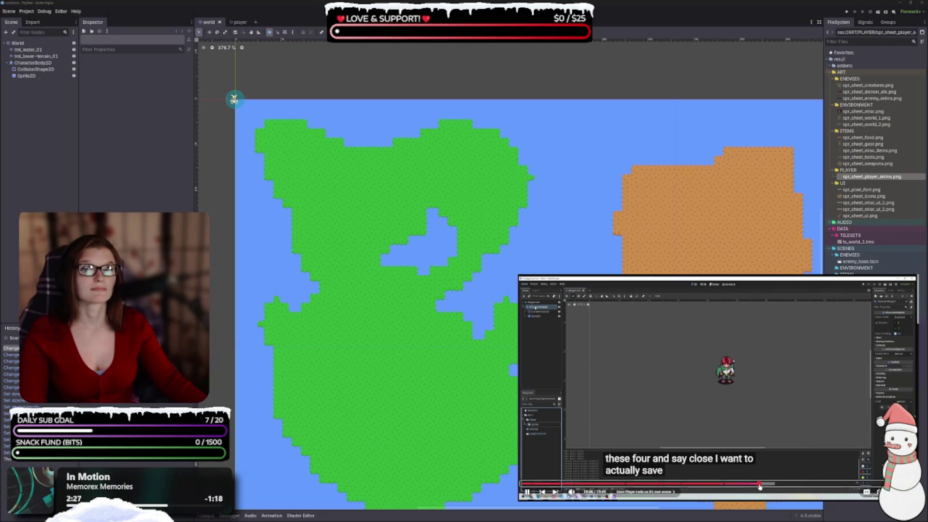
pyautogui.click(32, 63)
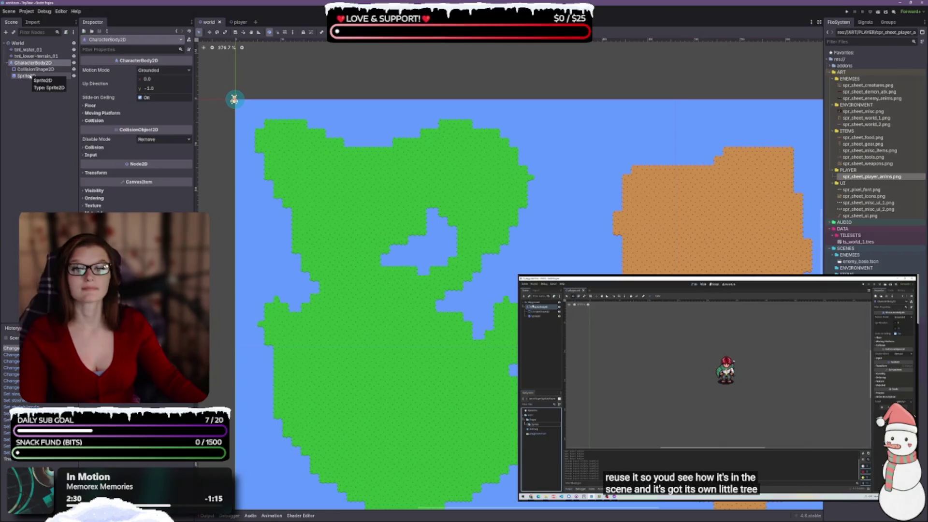
pyautogui.keyDown('shift'); pyautogui.click(29, 76); pyautogui.keyUp('shift')
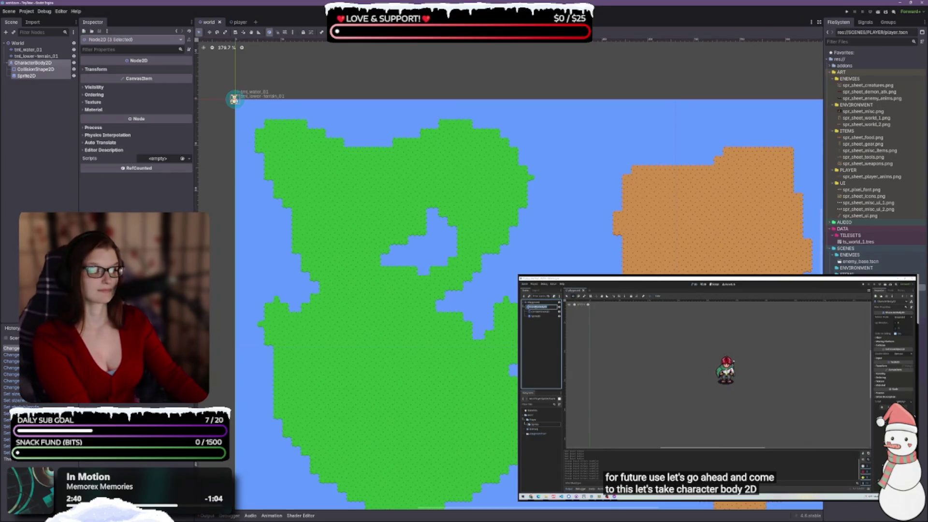
pyautogui.press('Delete')
pyautogui.click(485, 266)
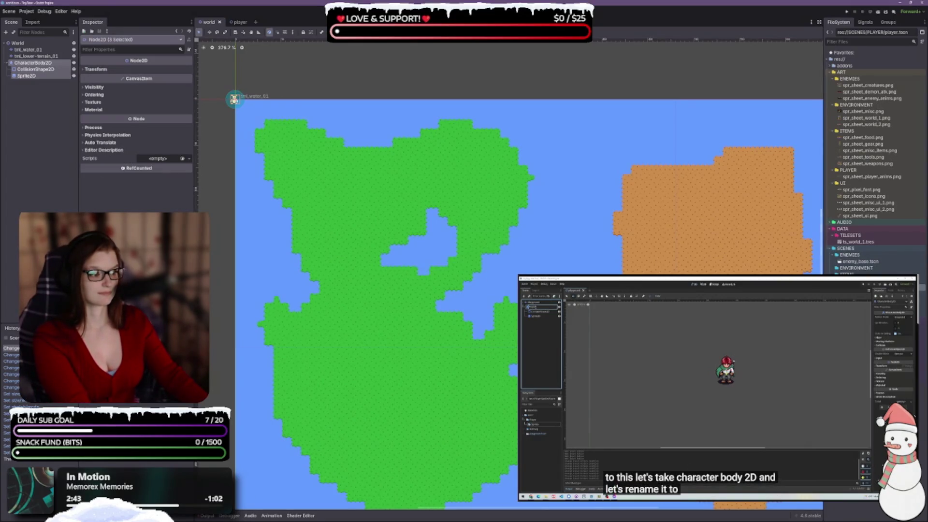
pyautogui.press('Delete')
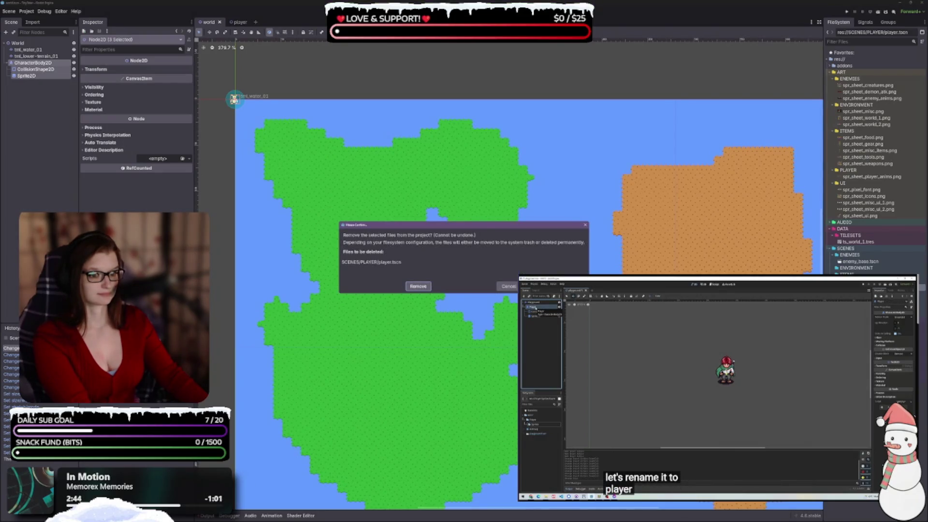
pyautogui.press('Return')
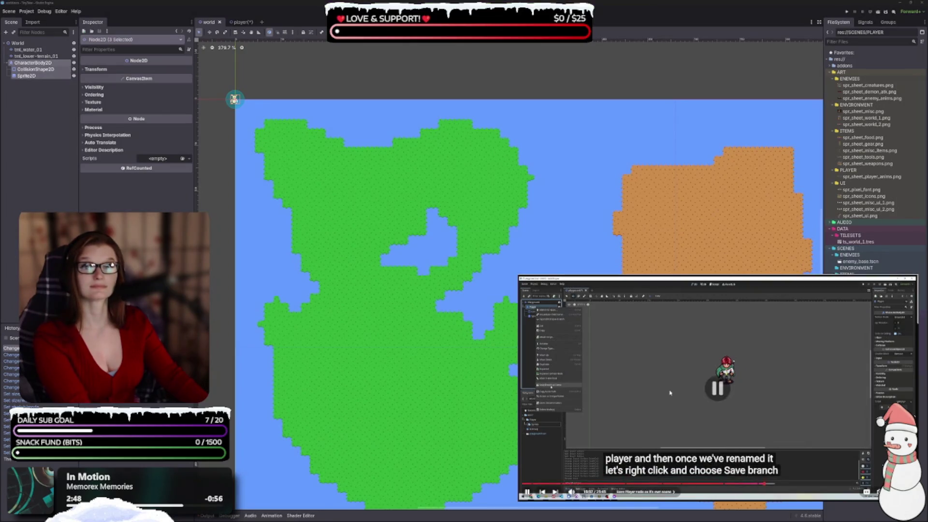
# Rename the CharacterBody2D node to Player
pyautogui.click(42, 63)
pyautogui.doubleClick(42, 63)
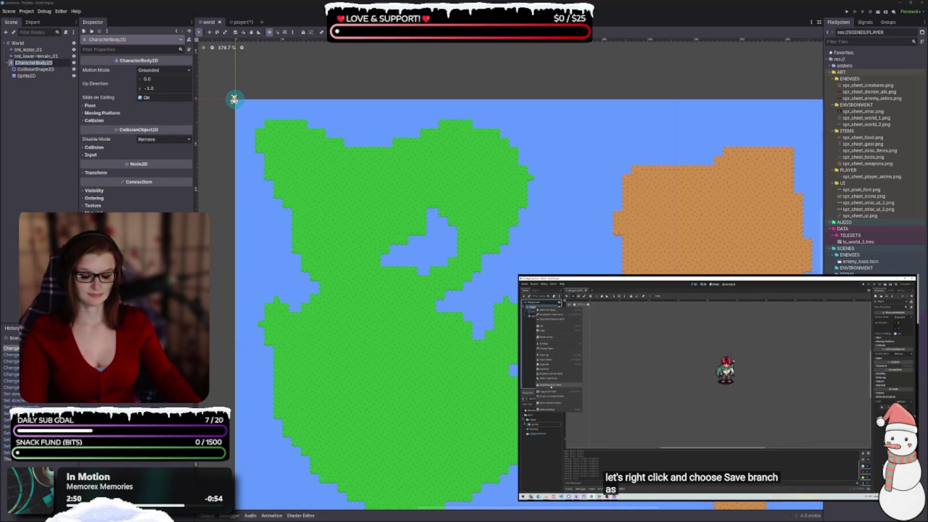
pyautogui.write('Player')
pyautogui.press('Return')
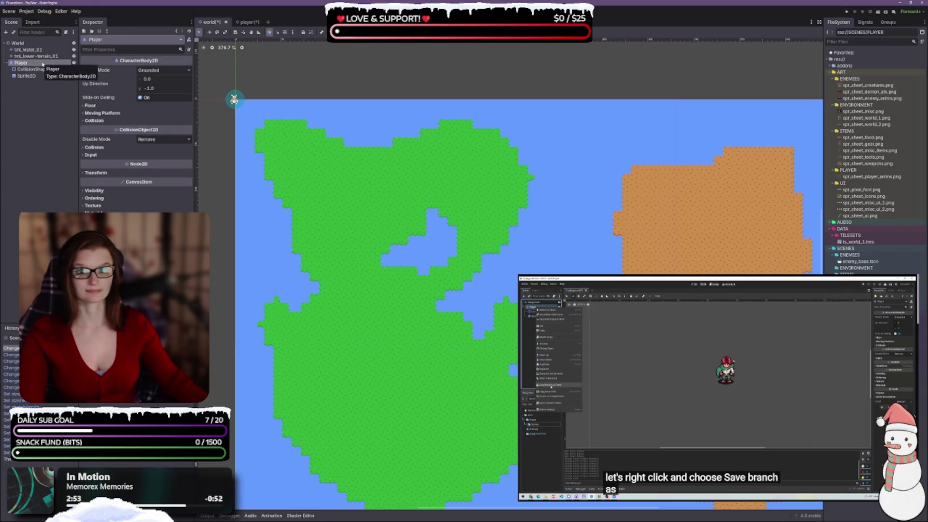
# Save the Player branch as player.tscn and save that scene
pyautogui.rightClick(37, 65)
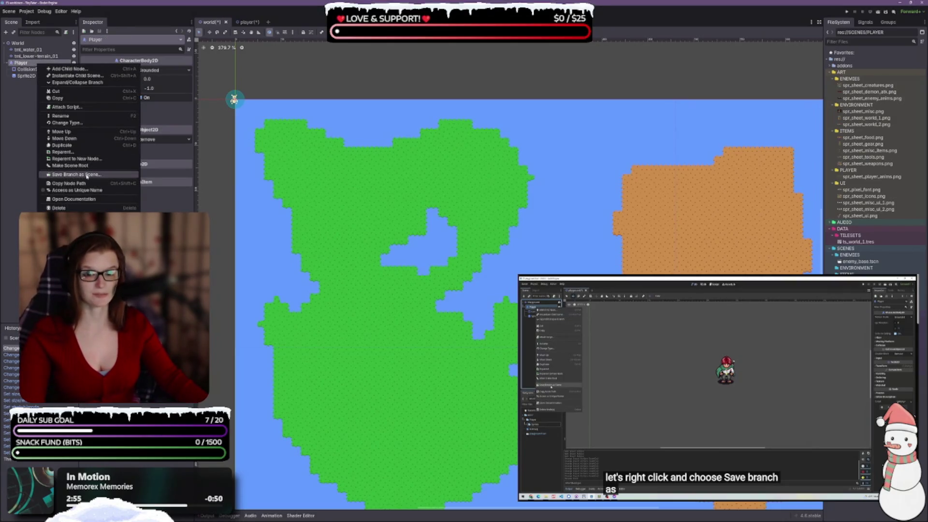
pyautogui.click(87, 175)
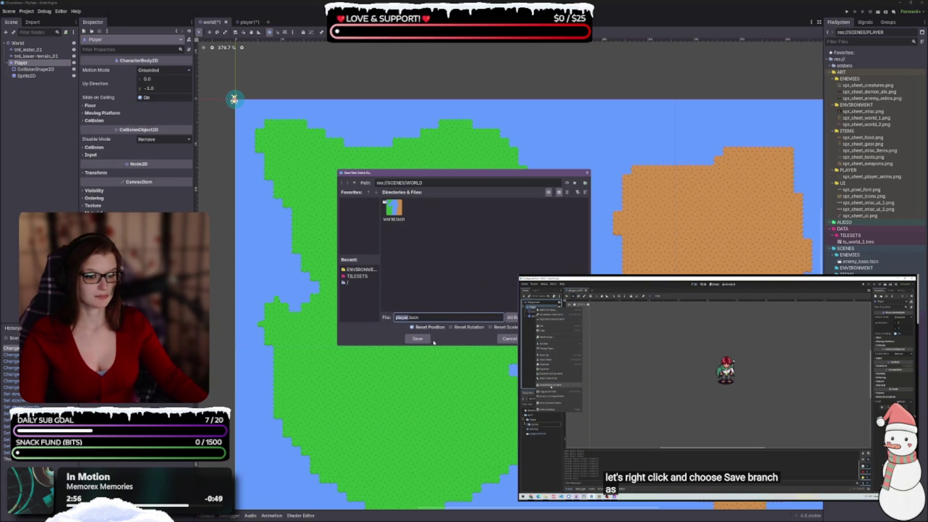
pyautogui.click(418, 339)
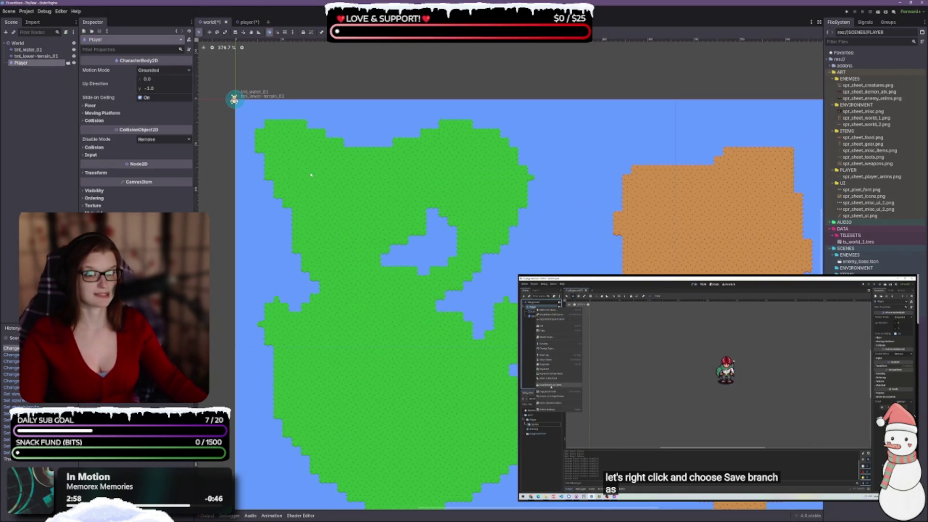
pyautogui.click(245, 23)
pyautogui.hotkey('ctrl', 's')
pyautogui.click(209, 22)
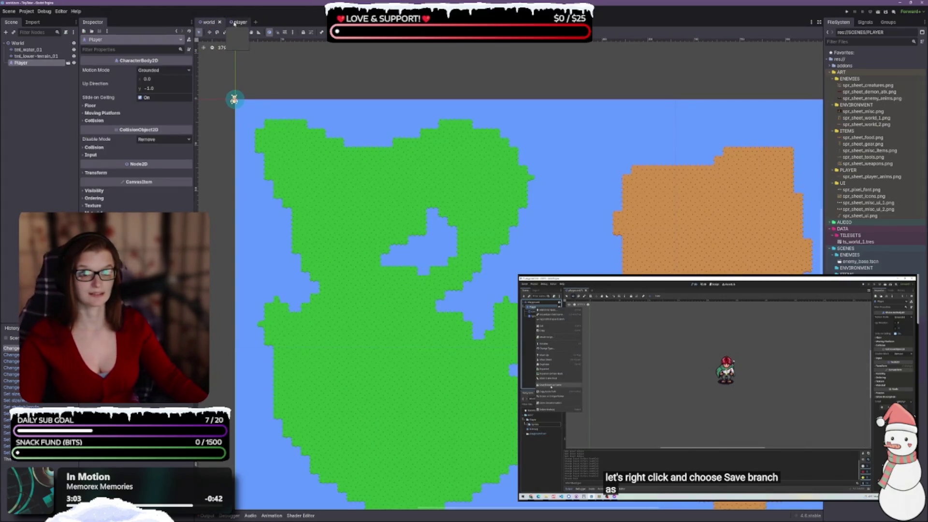
# Inspect the player scene centred on its origin, then close its tab
pyautogui.click(236, 22)
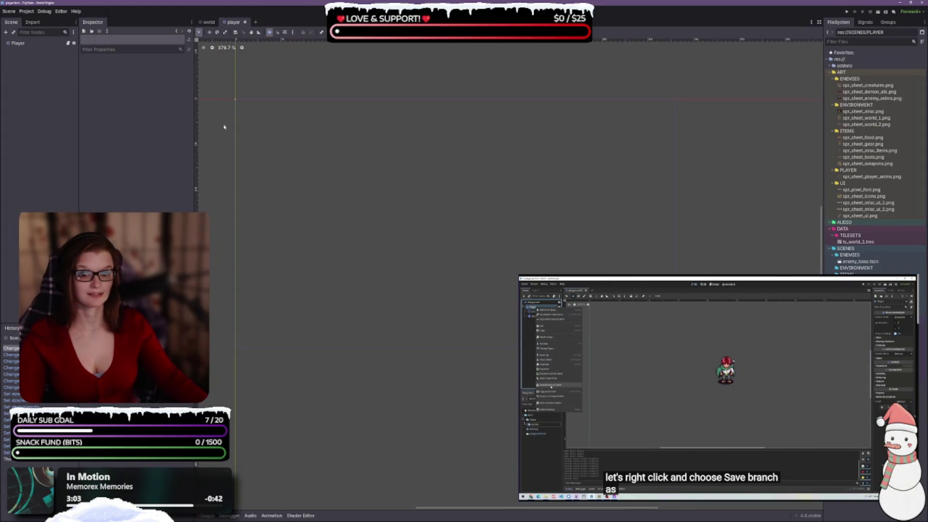
pyautogui.click(17, 44)
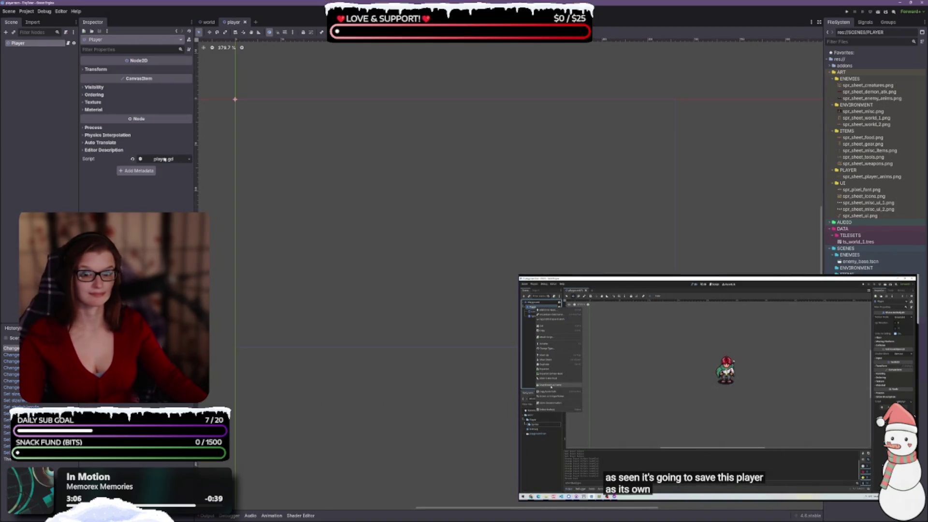
pyautogui.scroll(5, 309, 158)
pyautogui.moveTo(461, 208); pyautogui.dragTo(365, 163)
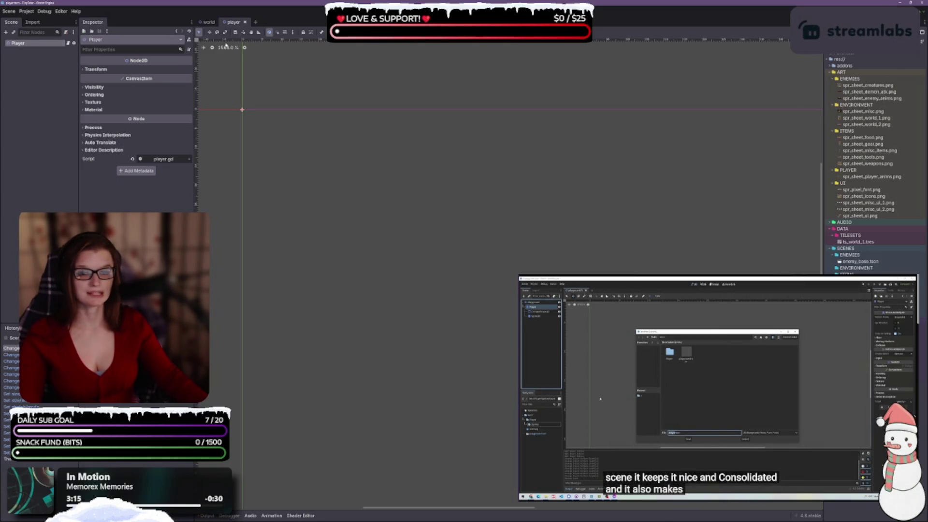
pyautogui.click(208, 23)
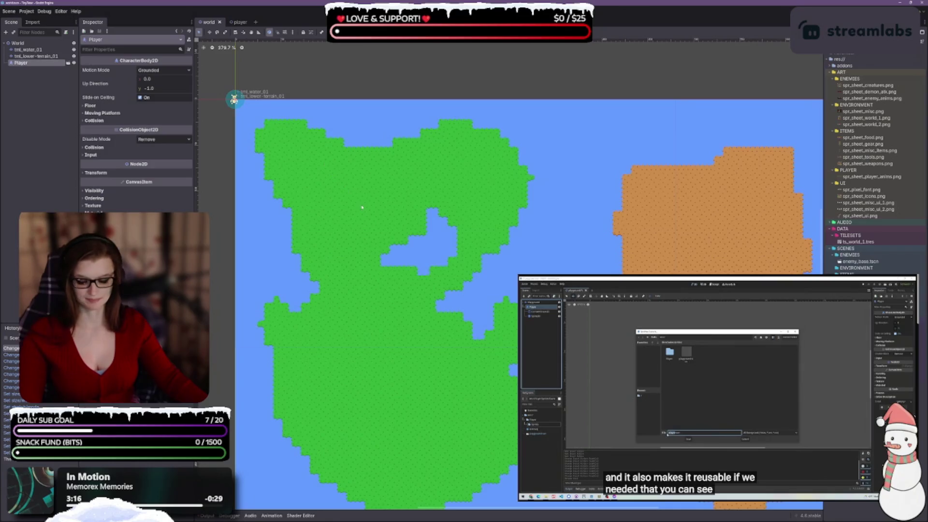
pyautogui.click(240, 22)
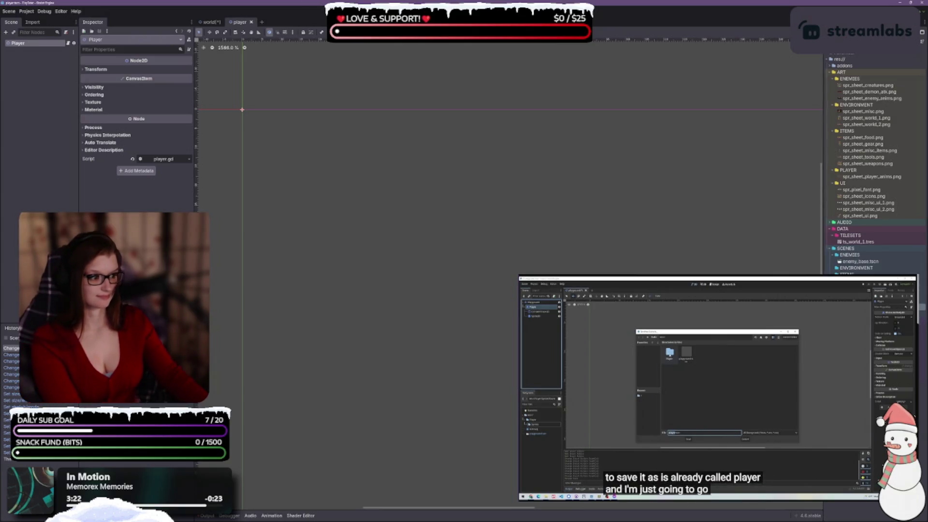
pyautogui.click(251, 22)
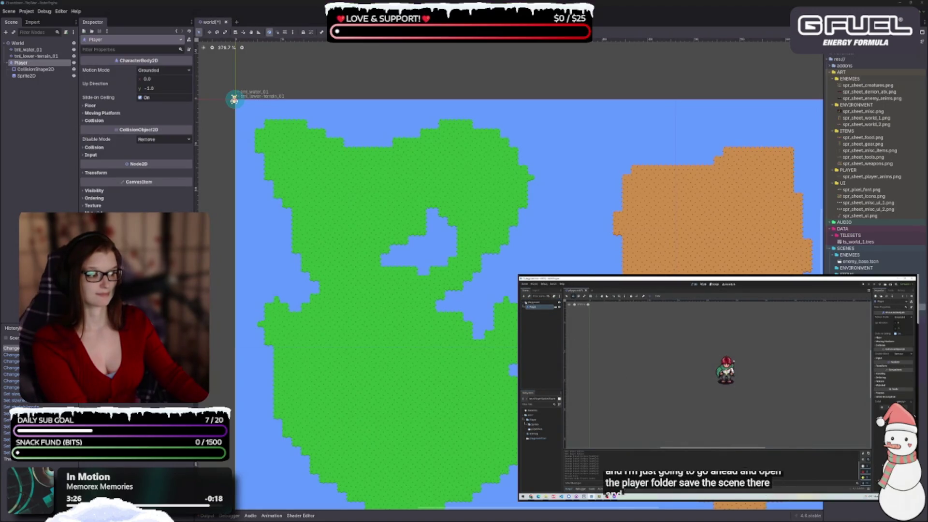
# Cancel deleting player.tscn from the world folder and save the world scene
pyautogui.press('Delete')
pyautogui.press('Return')
pyautogui.hotkey('ctrl', 's')
# Save the Player branch as SCENES/PLAYER/player.tscn, replacing the existing file
pyautogui.keyDown('shift'); pyautogui.click(26, 75); pyautogui.keyUp('shift')
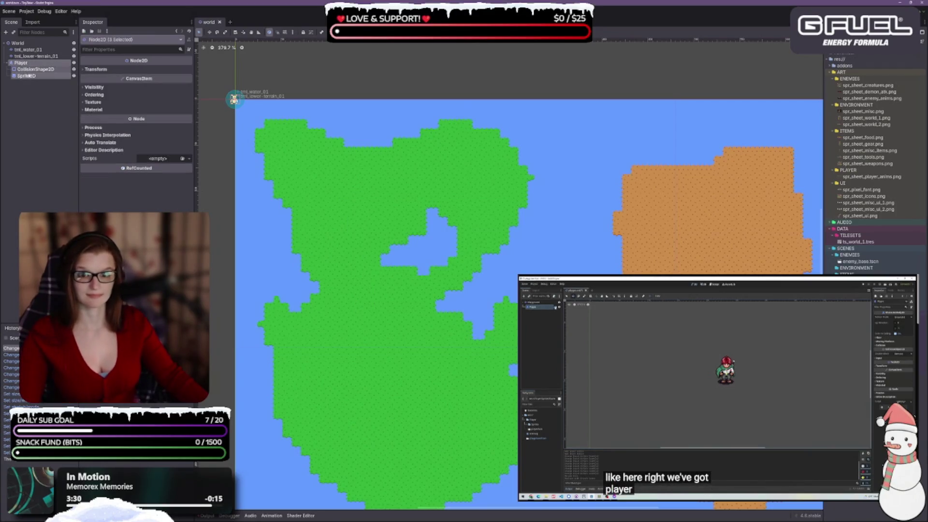
pyautogui.rightClick(31, 74)
pyautogui.click(70, 176)
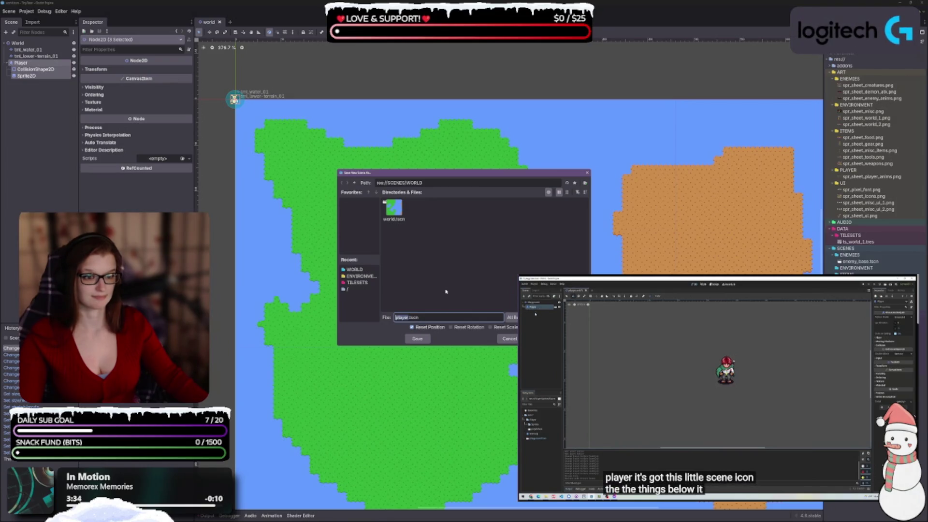
pyautogui.click(354, 183)
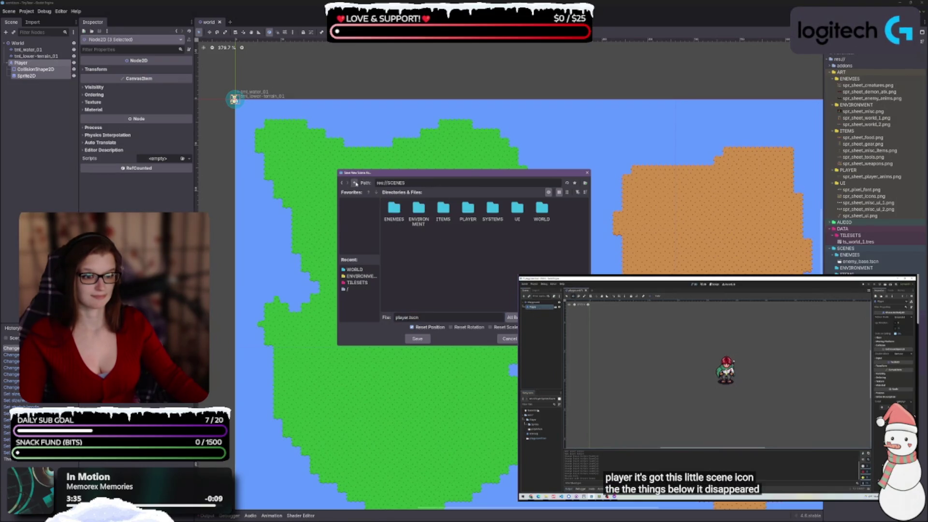
pyautogui.doubleClick(468, 219)
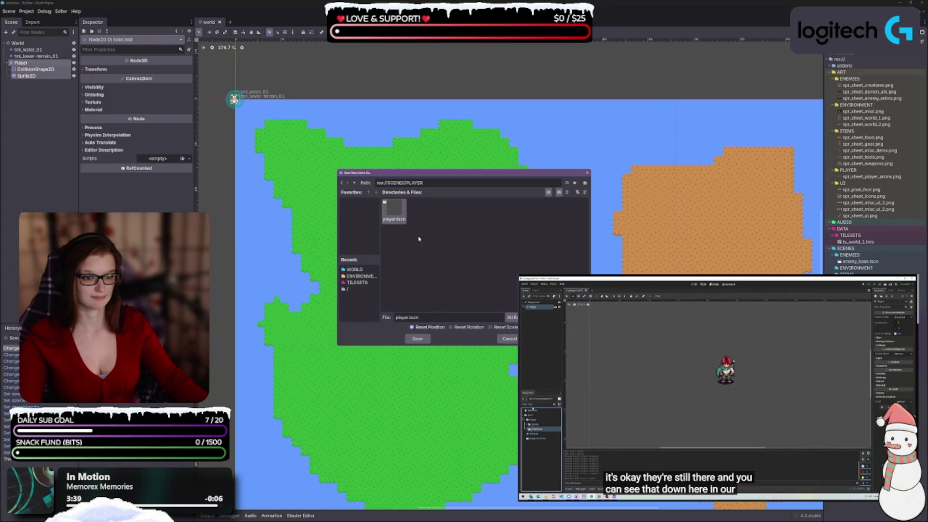
pyautogui.click(418, 339)
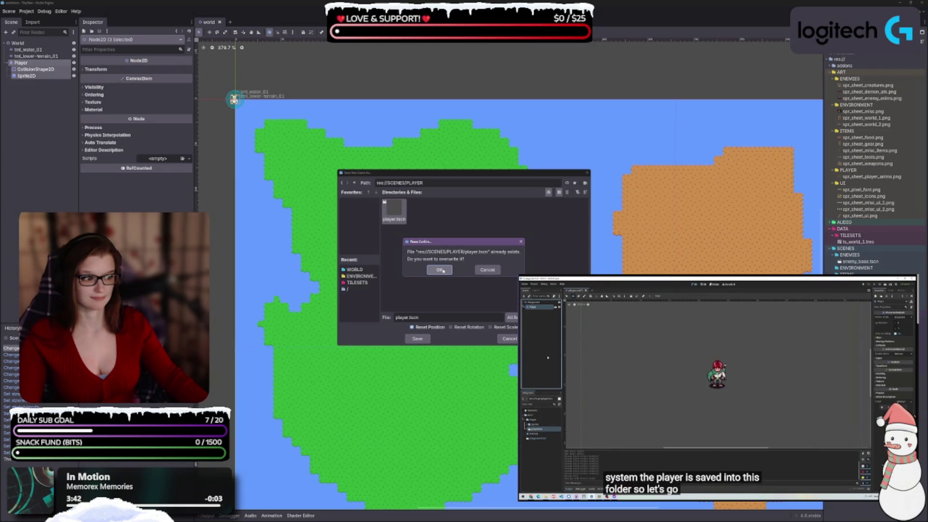
pyautogui.click(441, 270)
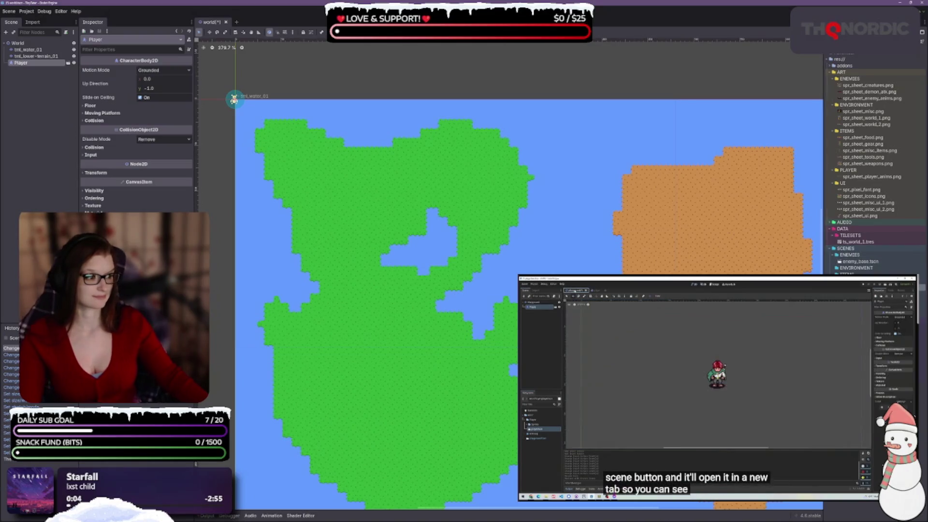
# Open player.tscn in its own tab, zoom onto the Player sprite, and switch to player.gd
pyautogui.click(69, 63)
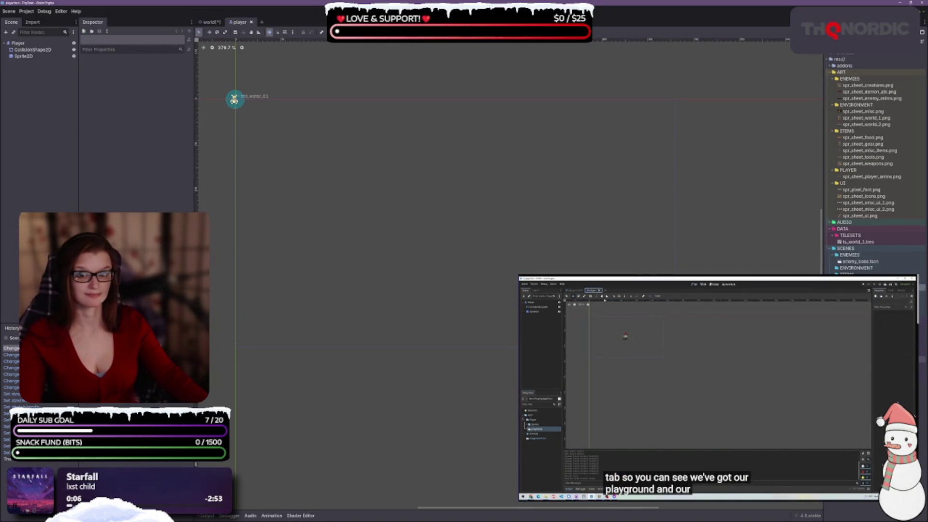
pyautogui.click(18, 43)
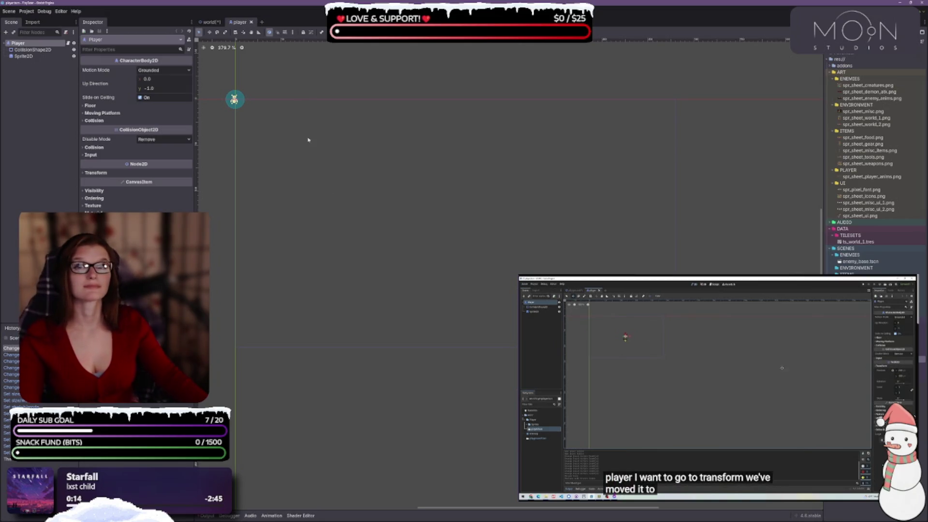
pyautogui.moveTo(272, 116); pyautogui.dragTo(348, 188)
pyautogui.scroll(5, 338, 184)
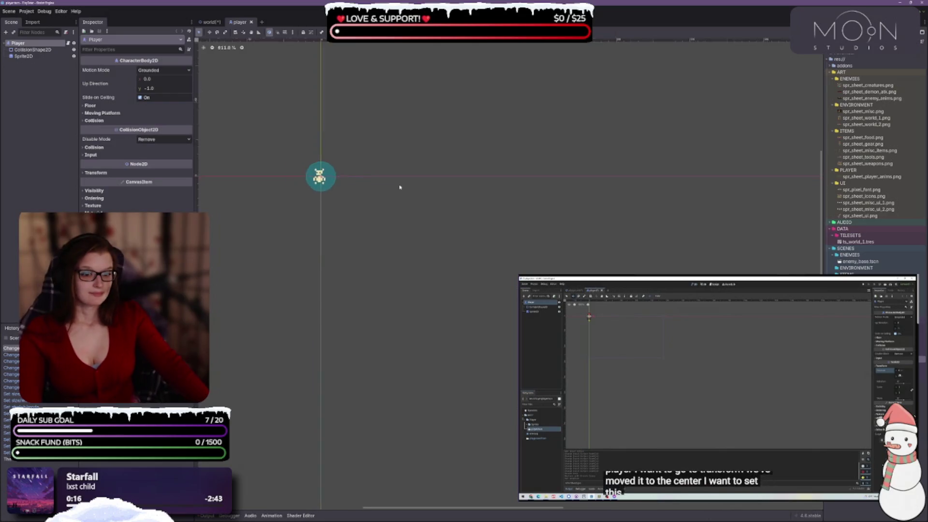
pyautogui.moveTo(276, 192); pyautogui.dragTo(333, 222)
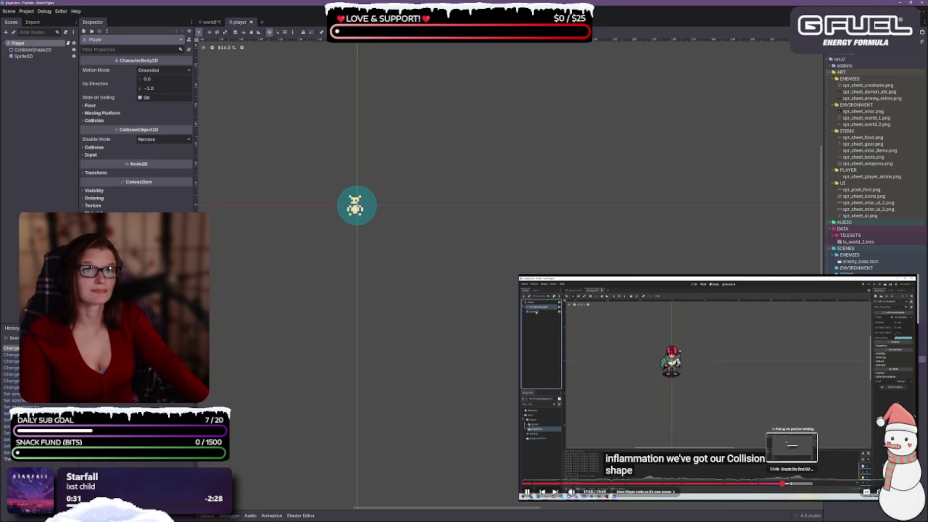
pyautogui.moveTo(802, 490)
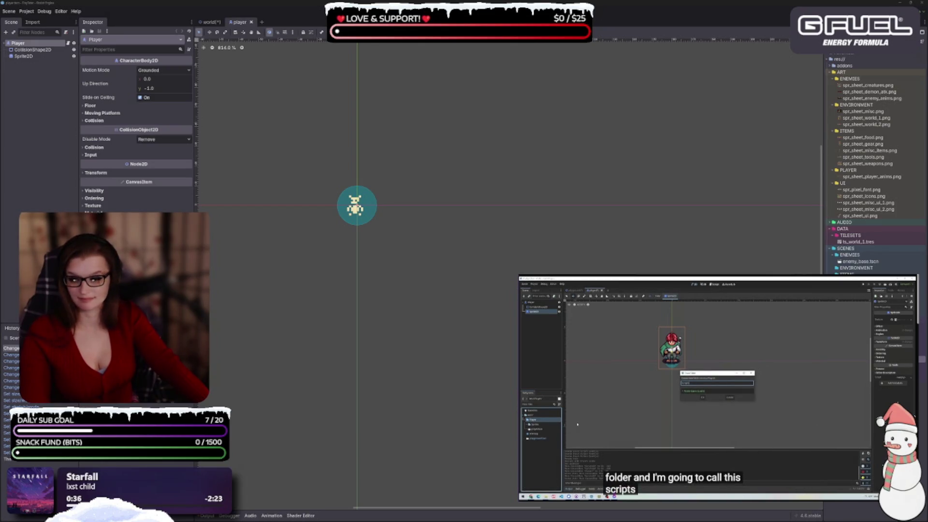
pyautogui.hotkey('alt', 'Tab')
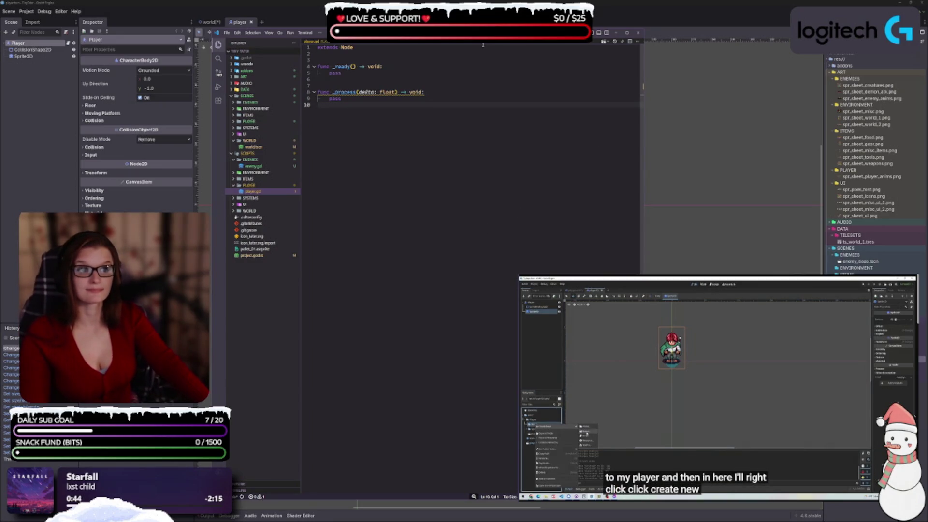
# Resize the code editor window and add class_name Player above extends Node
pyautogui.moveTo(561, 35)
pyautogui.mouseDown()
pyautogui.moveTo(565, 46)
pyautogui.moveTo(582, 43)
pyautogui.mouseUp()
pyautogui.moveTo(441, 506); pyautogui.dragTo(442, 490)
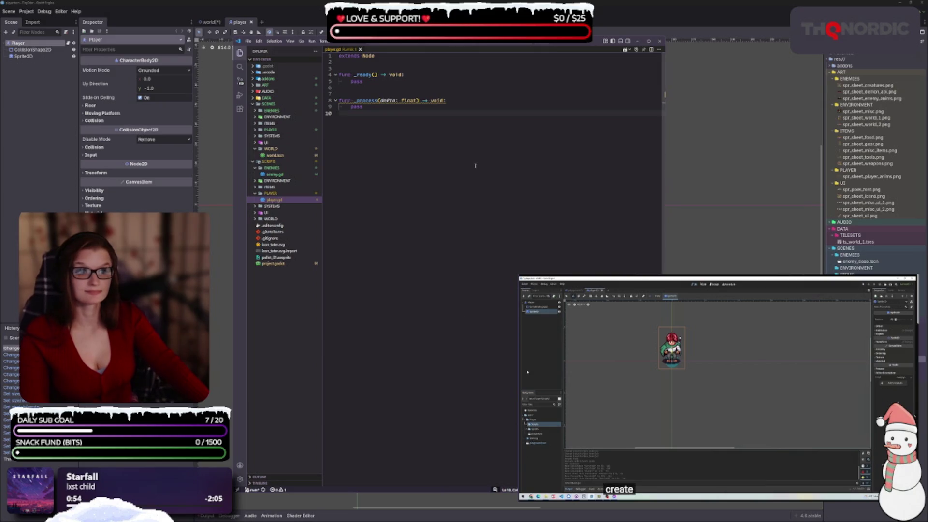
pyautogui.moveTo(450, 41); pyautogui.dragTo(452, 50)
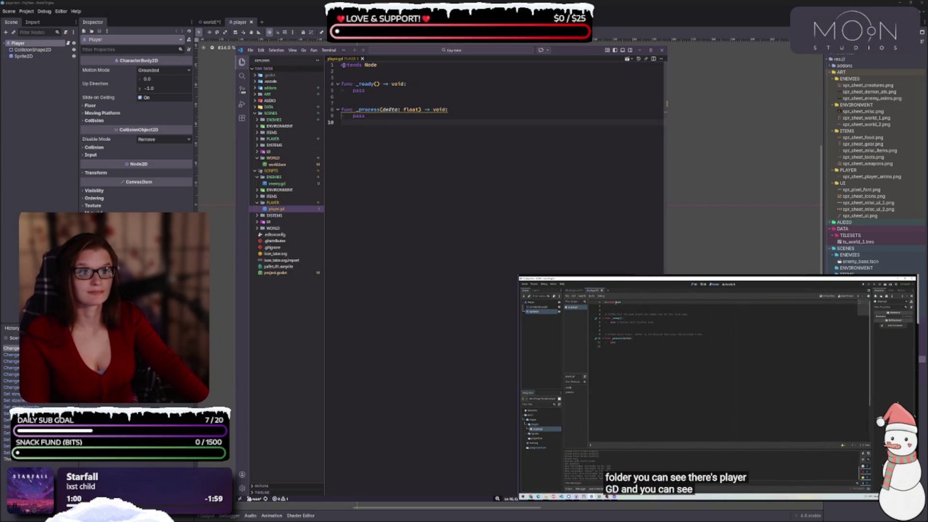
pyautogui.press('Return')
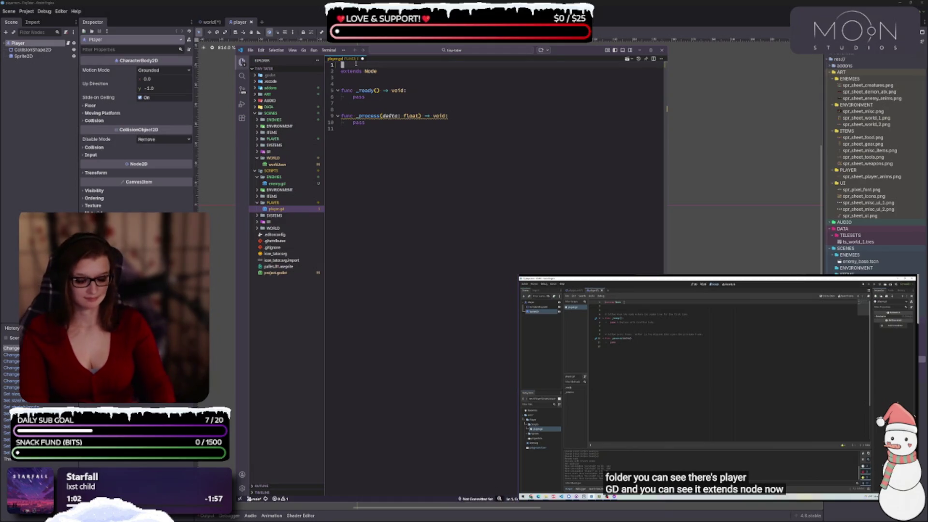
pyautogui.write('class_name')
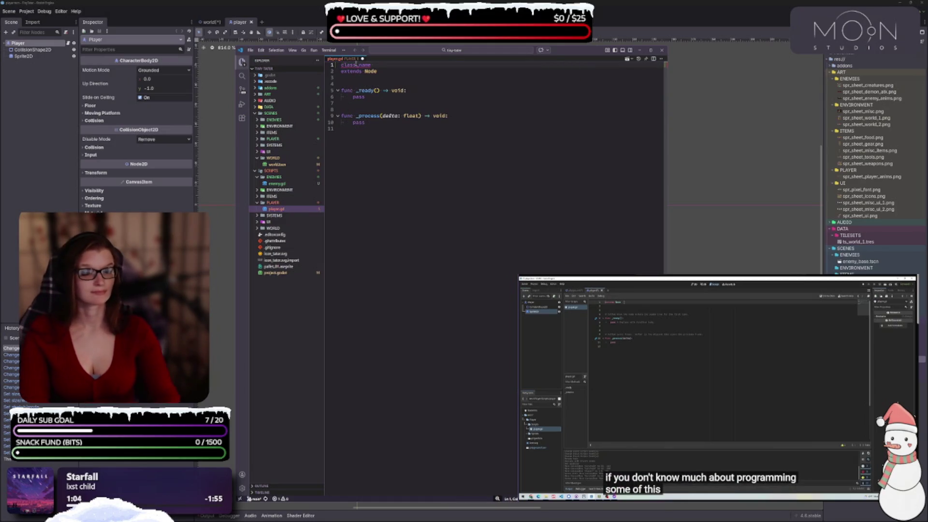
pyautogui.write(' Play')
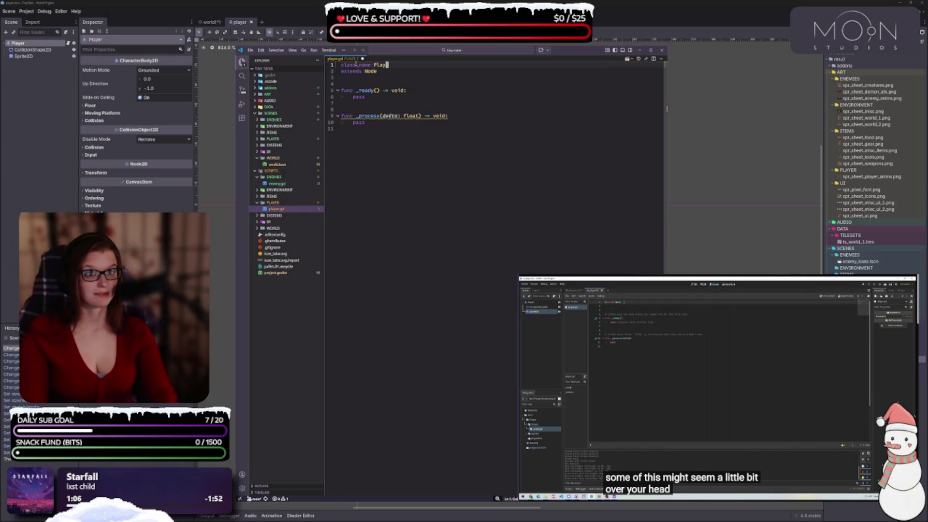
pyautogui.write('er')
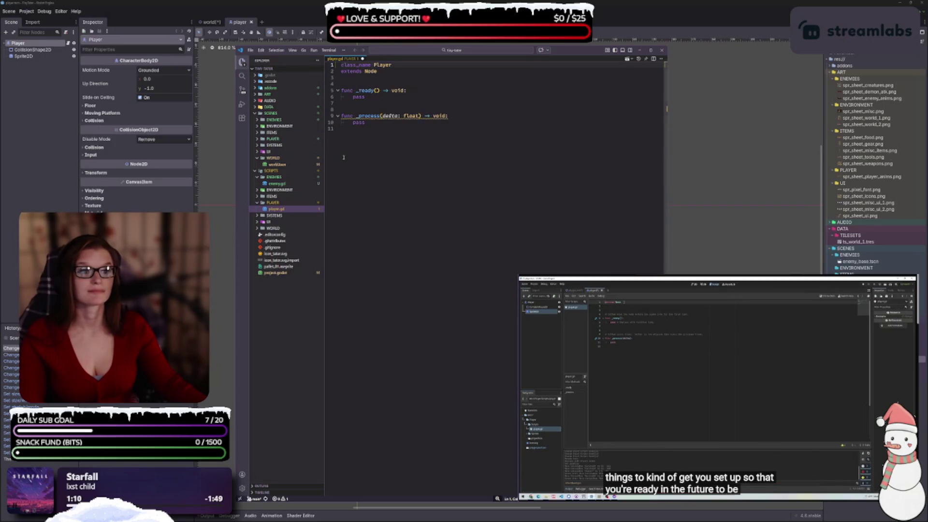
# Rename the _process parameter delta to _delta and save player.gd
pyautogui.click(382, 116)
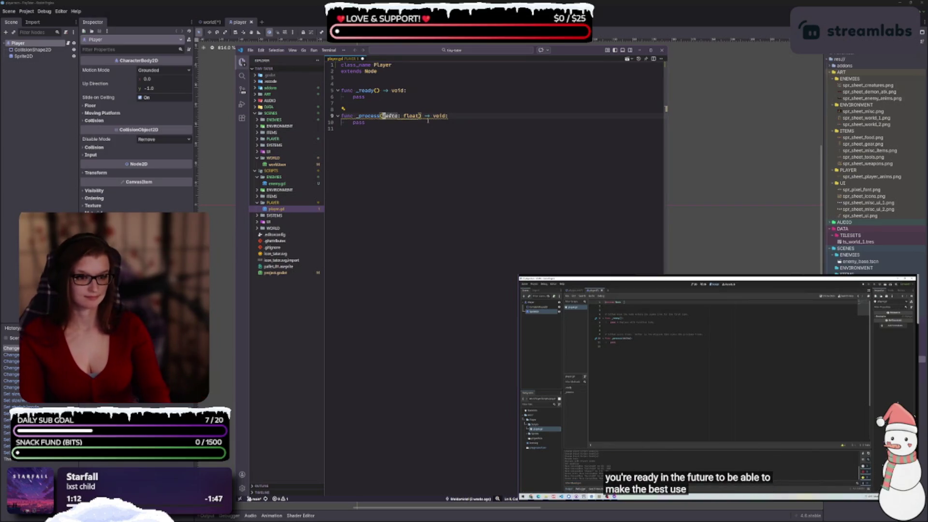
pyautogui.write('_')
pyautogui.press('Escape')
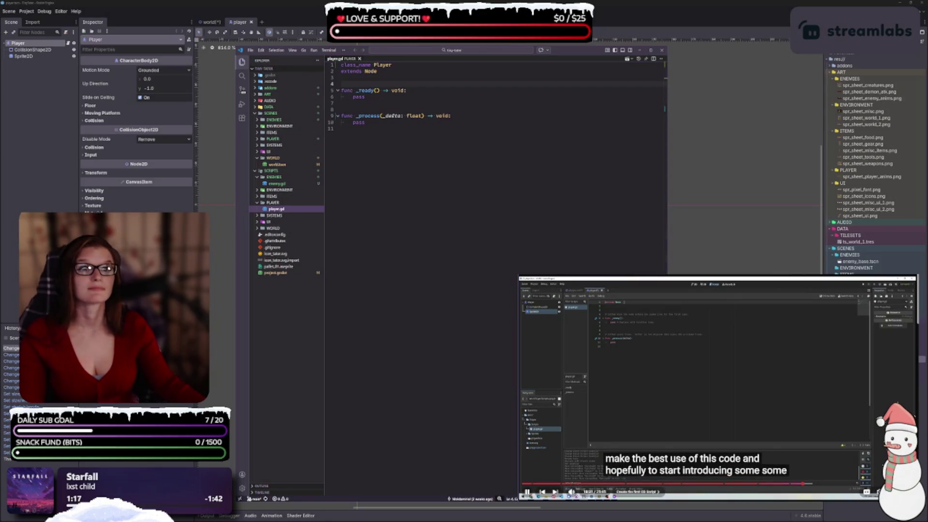
pyautogui.hotkey('ctrl', 's')
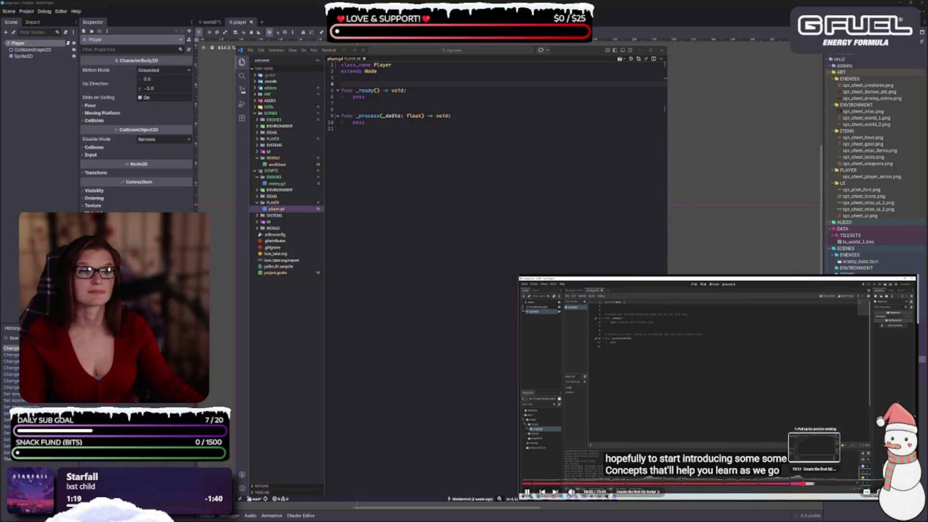
pyautogui.click(814, 484)
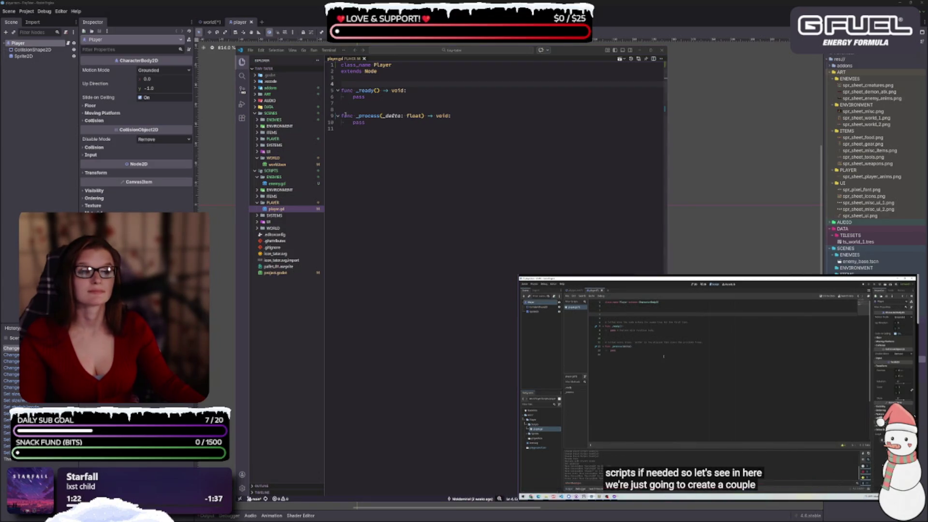
pyautogui.click(353, 77)
# Declare var move_speed: float = 100.0 below the class declaration
pyautogui.press('Return')
pyautogui.press('Return')
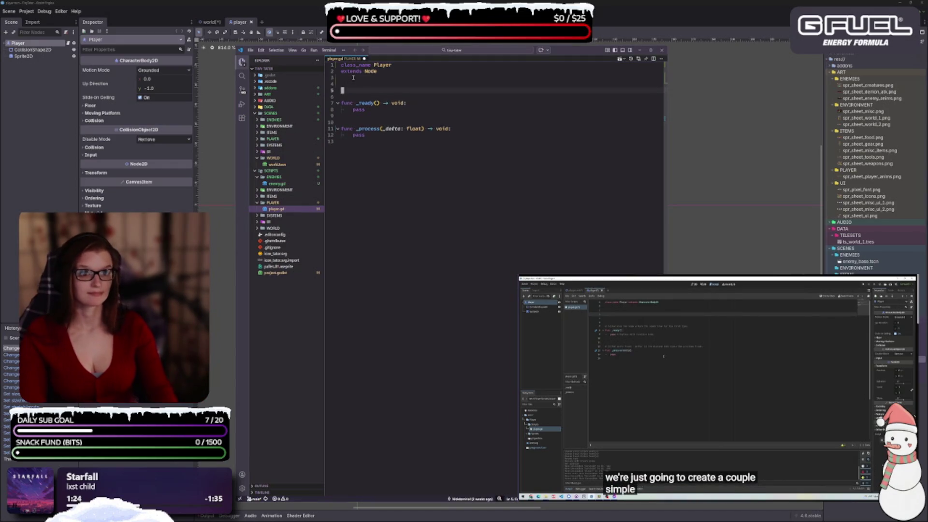
pyautogui.press('Return')
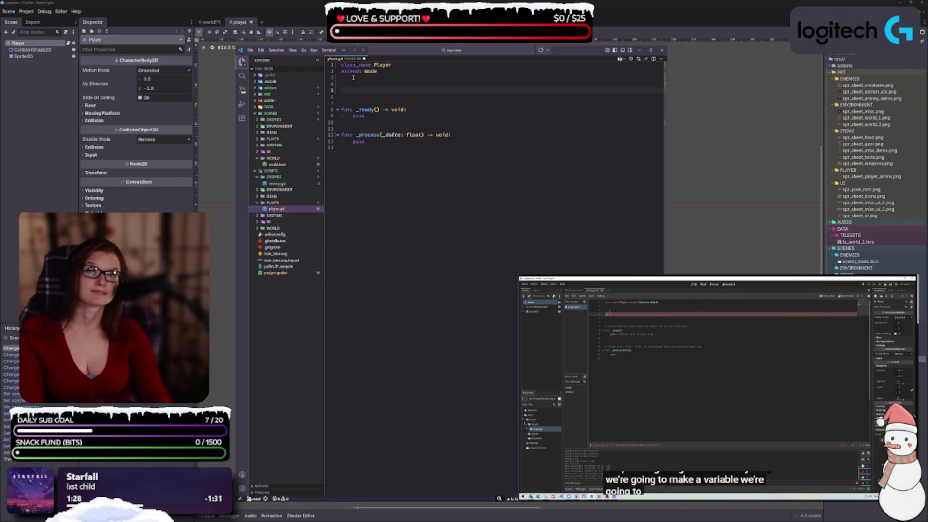
pyautogui.write('var m')
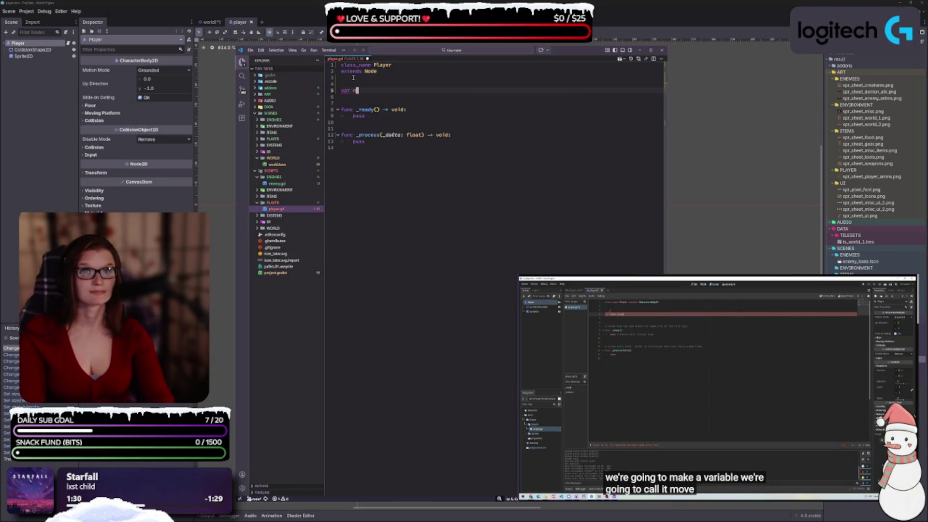
pyautogui.write('ove_speed')
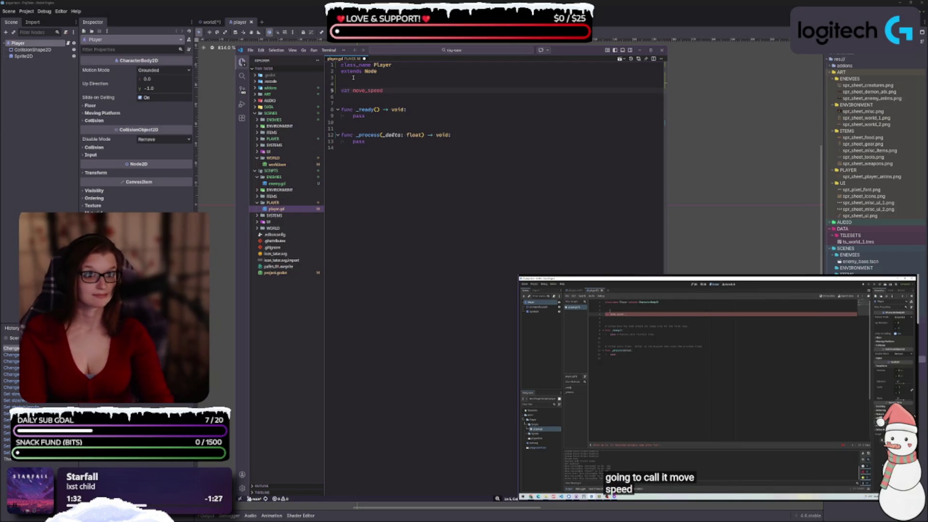
pyautogui.write(': ')
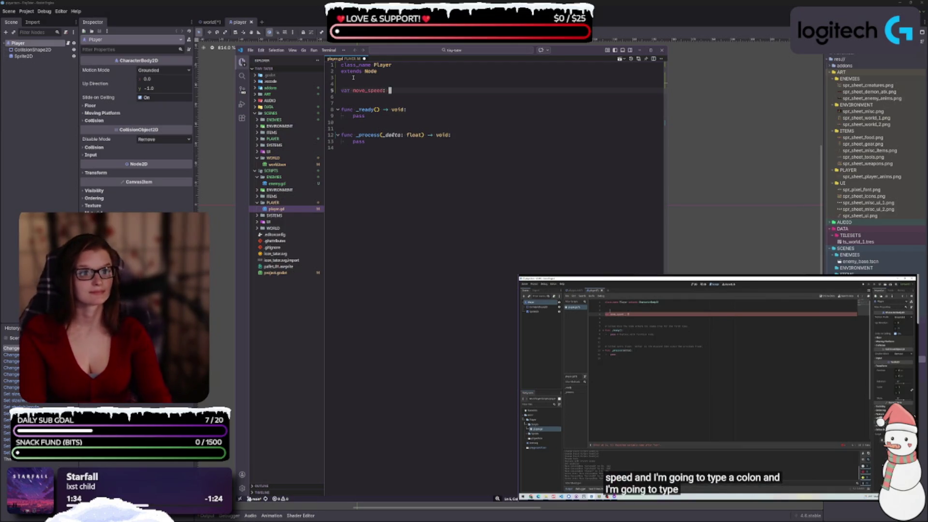
pyautogui.write('float')
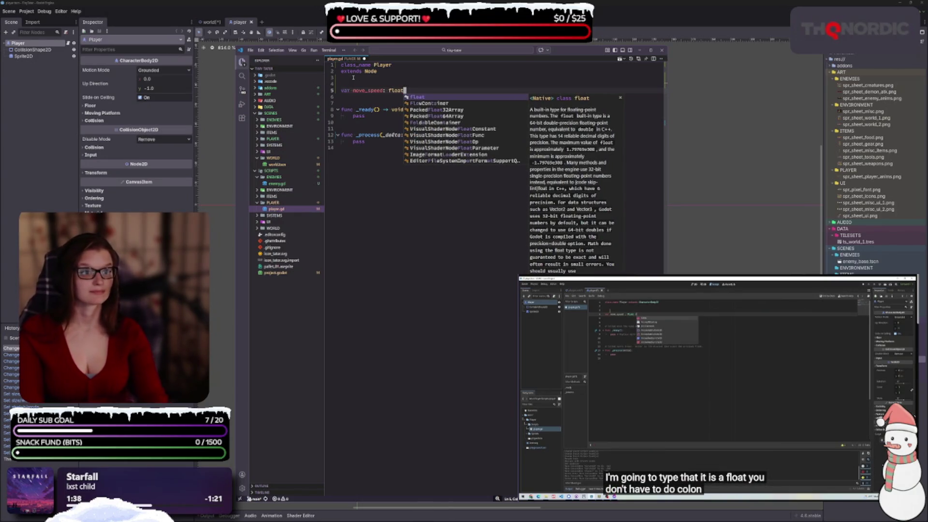
pyautogui.write(' = 100.0')
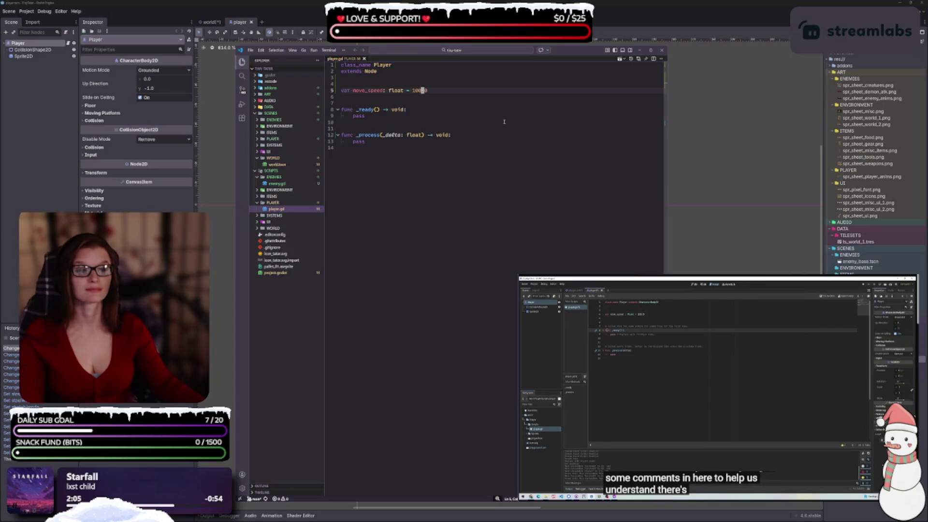
pyautogui.moveTo(834, 486)
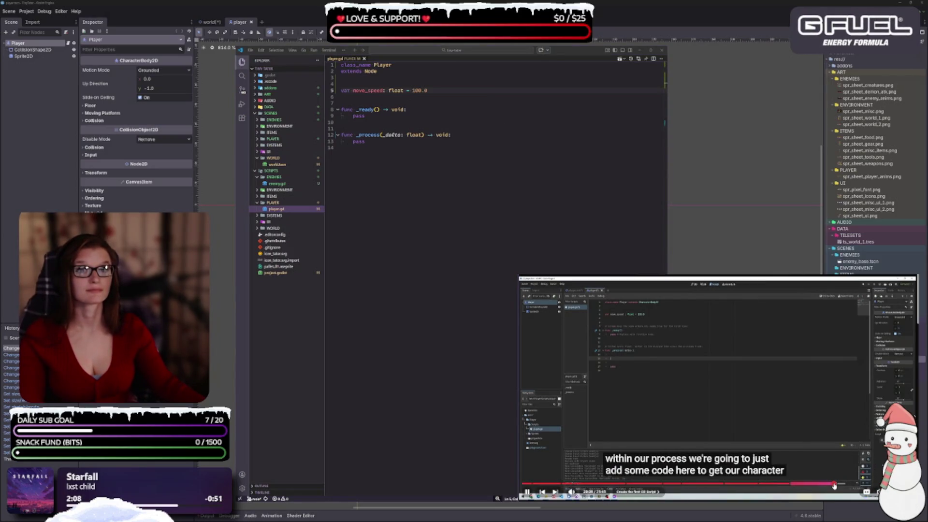
# Open blank lines inside _process above the pass line
pyautogui.click(368, 142)
pyautogui.press('Return')
pyautogui.press('Return')
pyautogui.press('Up')
pyautogui.press('Up')
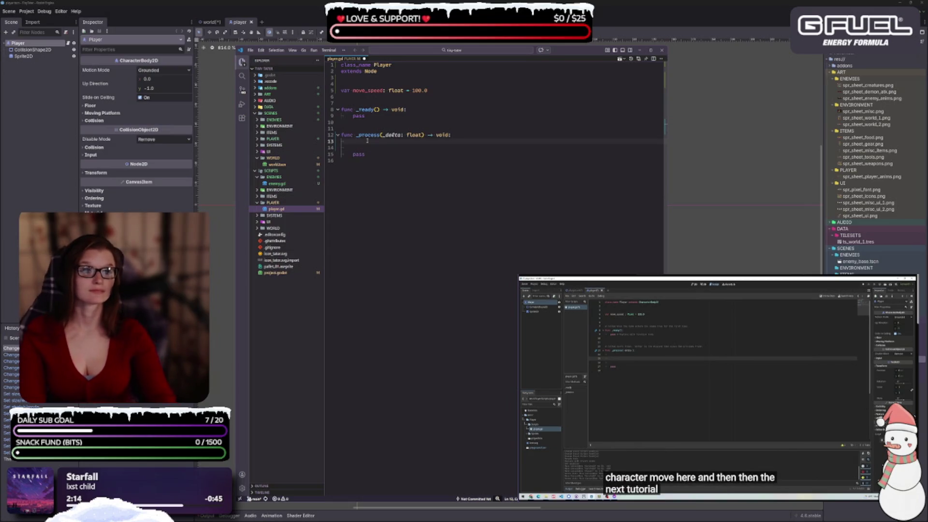
pyautogui.moveTo(676, 435)
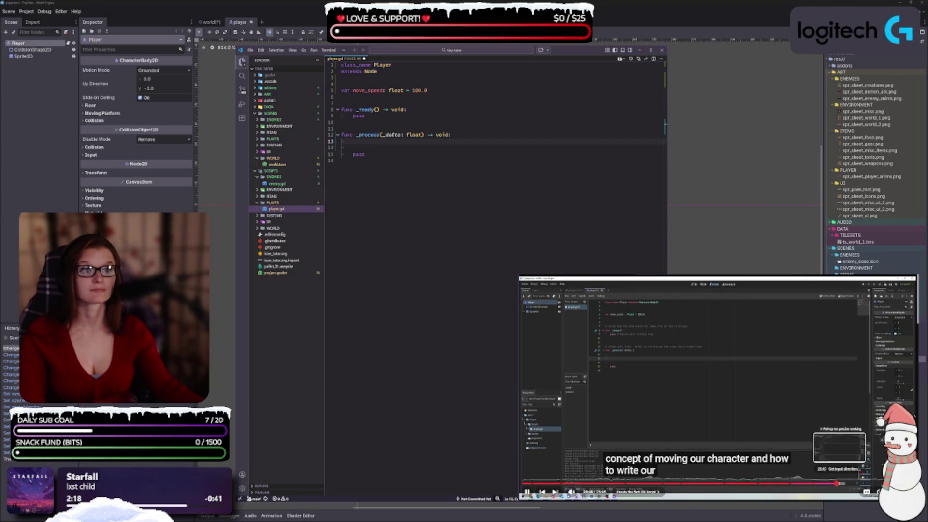
# Start line 13 of _process with var dir: Vector2
pyautogui.click(842, 485)
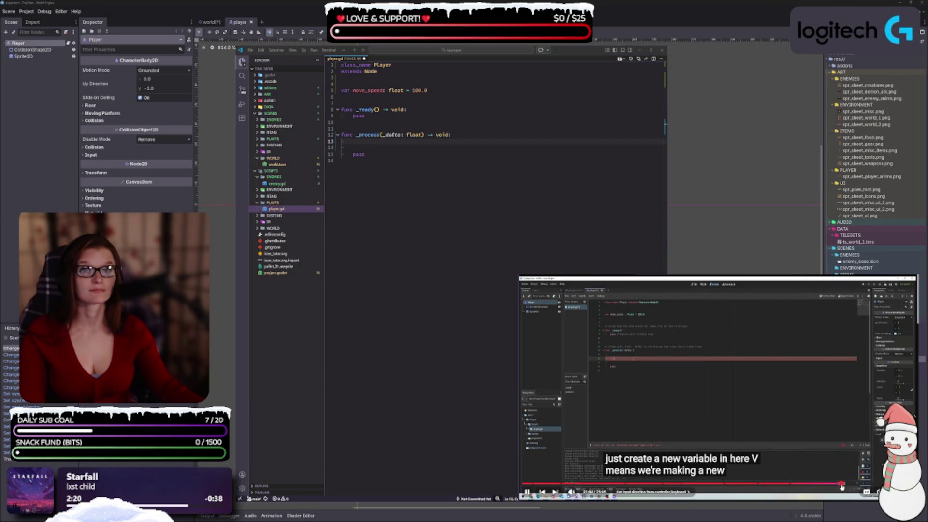
pyautogui.click(381, 143)
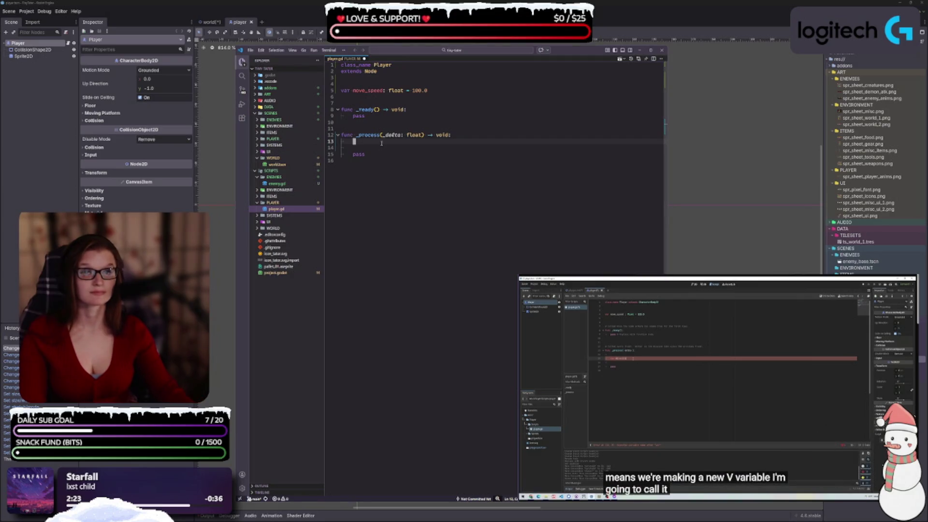
pyautogui.write('var dir')
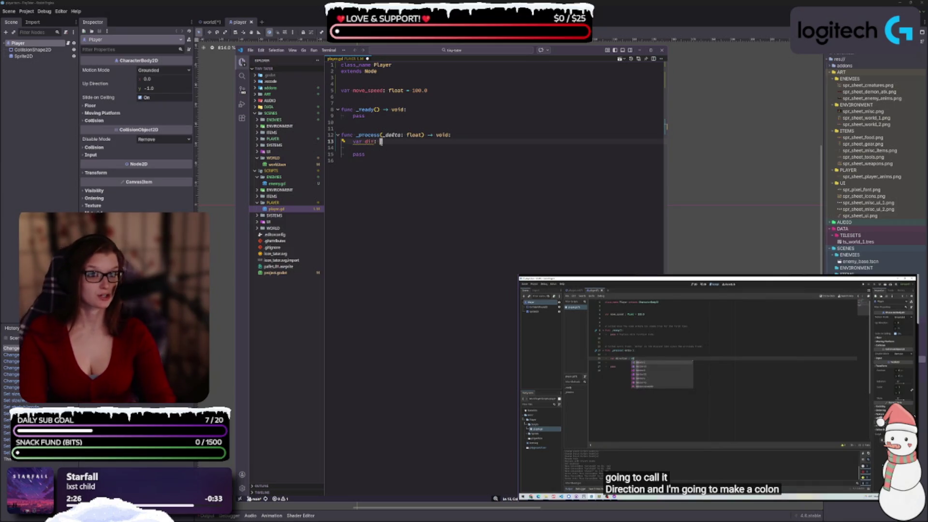
pyautogui.write(': Vec')
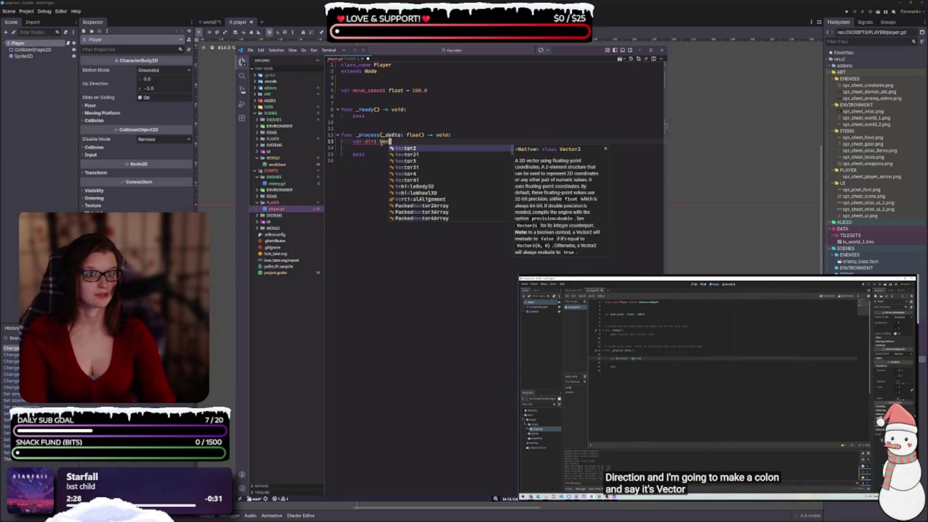
pyautogui.press('Return')
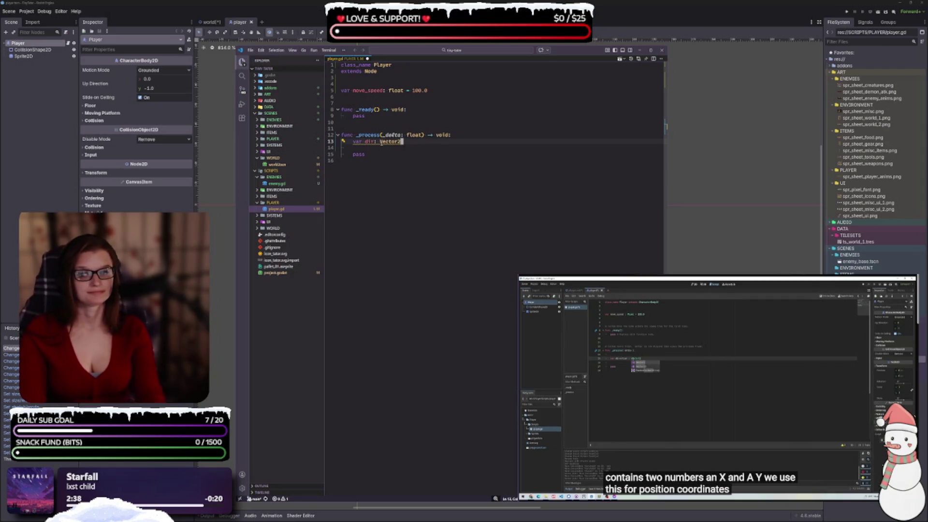
# Set the tutorial video playback speed to 1.5x
pyautogui.moveTo(853, 483)
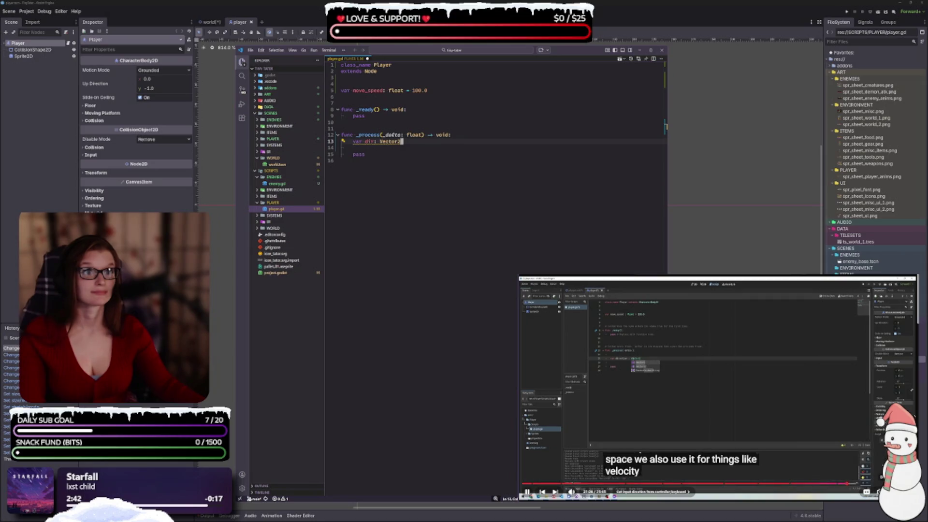
pyautogui.click(875, 492)
pyautogui.click(840, 461)
pyautogui.click(868, 469)
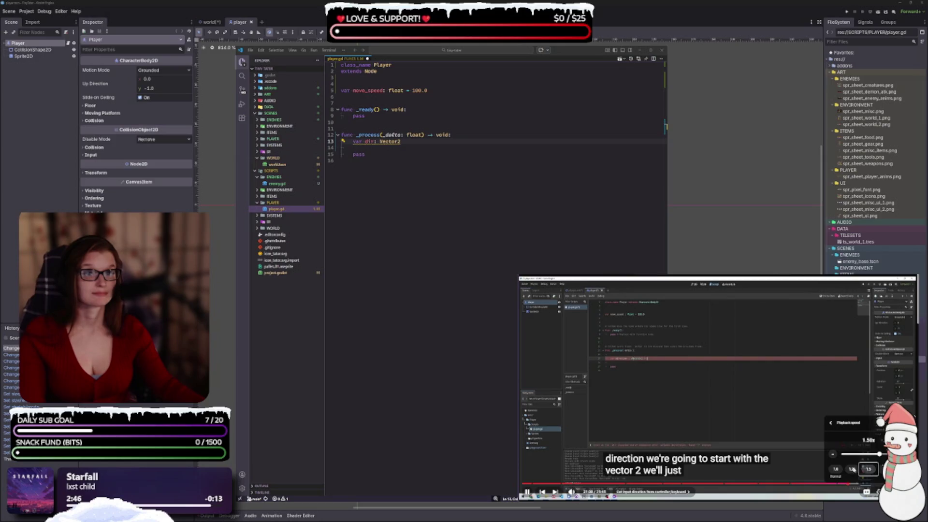
# Complete the declaration as var dir: Vector2 = Vector2.ZERO
pyautogui.click(422, 141)
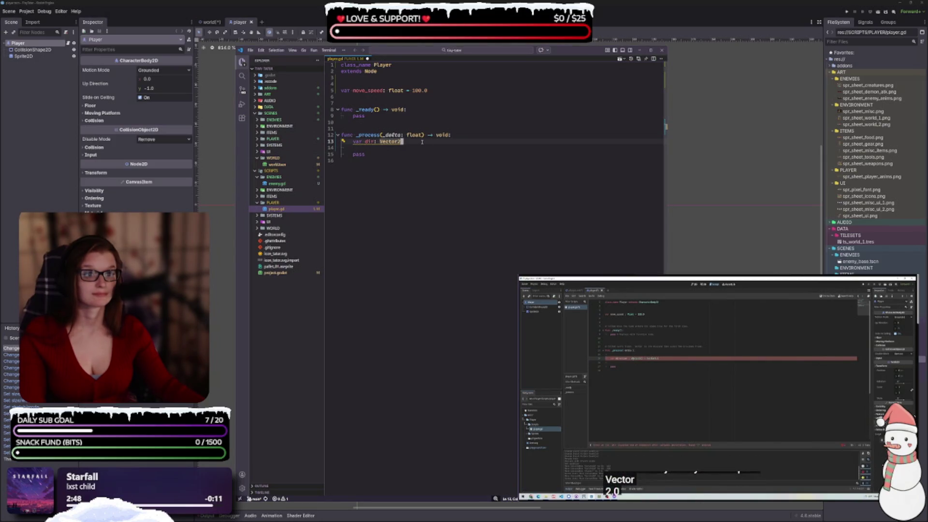
pyautogui.write('= Vector2.ZERO')
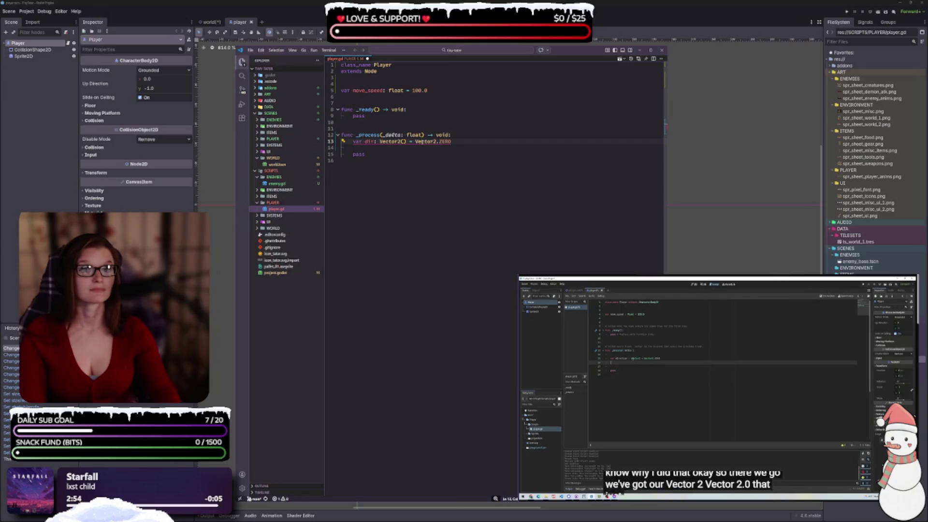
pyautogui.press('Tab')
pyautogui.click(409, 142)
pyautogui.press('BackSpace')
pyautogui.press('BackSpace')
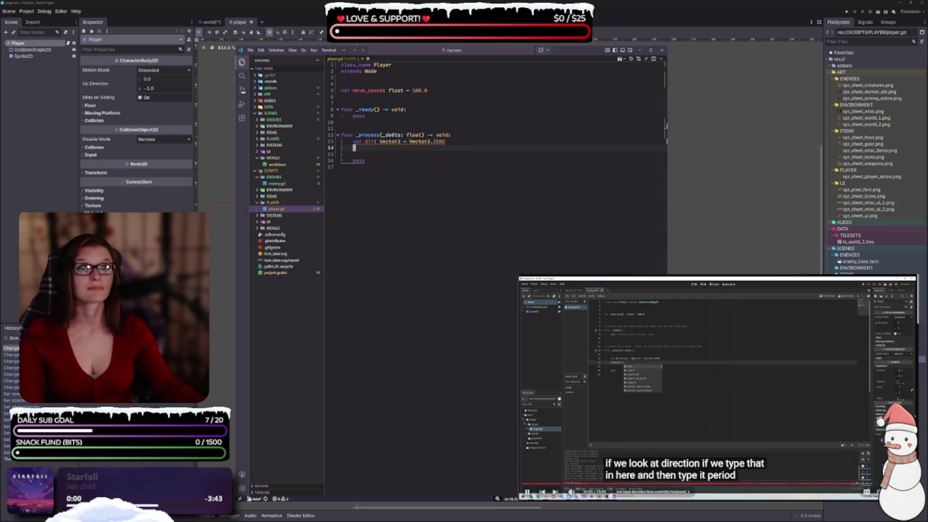
# Pause the tutorial and begin line 14 under the dir declaration with dir
pyautogui.click(686, 385)
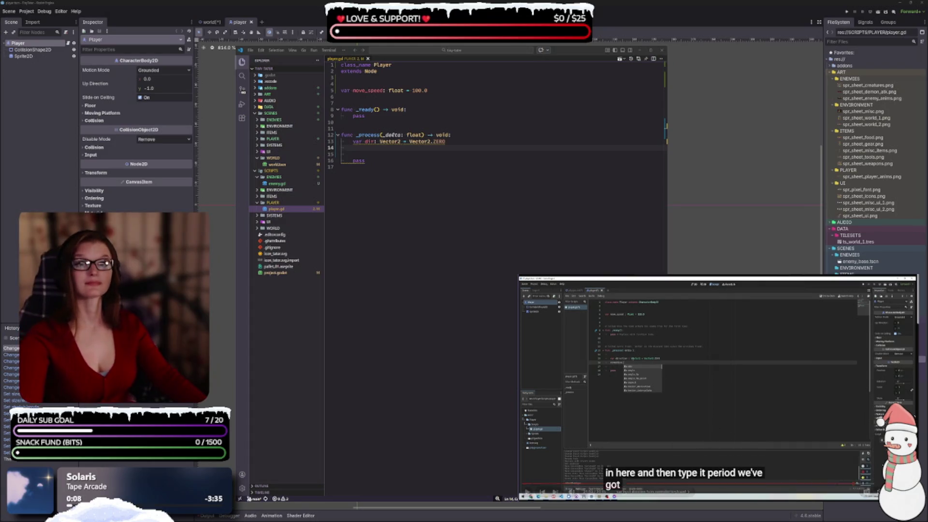
pyautogui.click(696, 389)
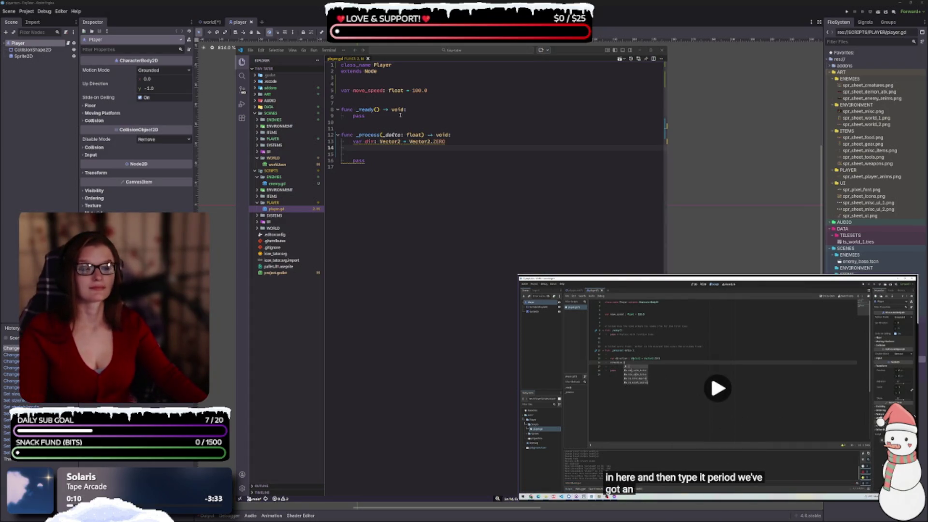
pyautogui.press('Down')
pyautogui.click(405, 149)
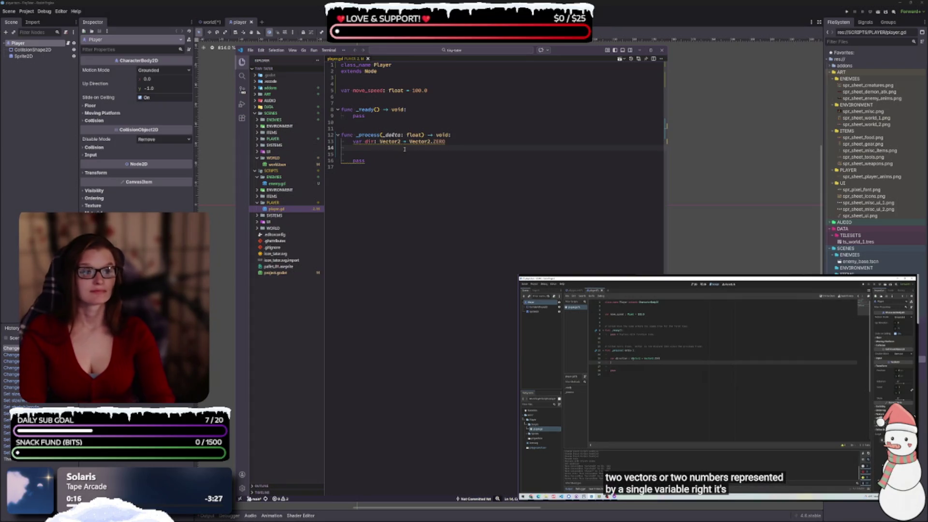
pyautogui.write('dir')
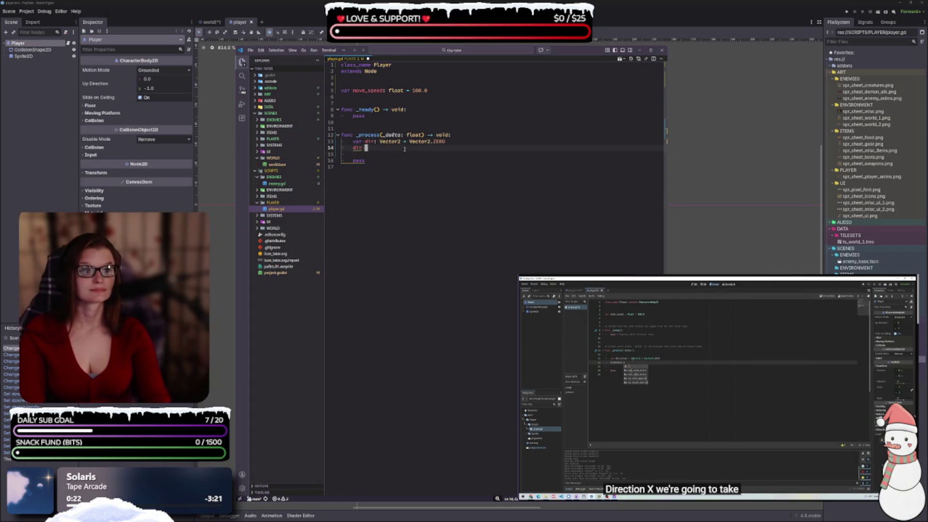
# Write dir.x = Input.get_action_strength("right") on line 14
pyautogui.write('.x')
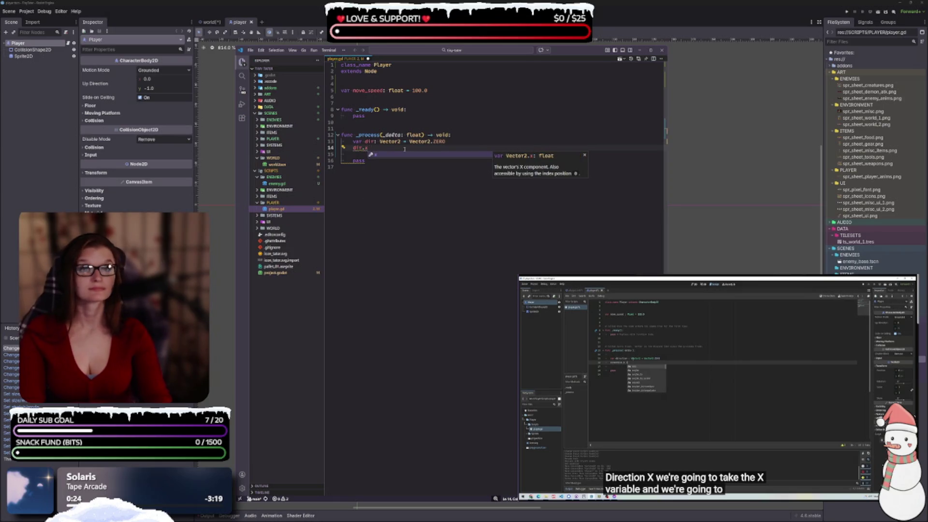
pyautogui.write(' = ')
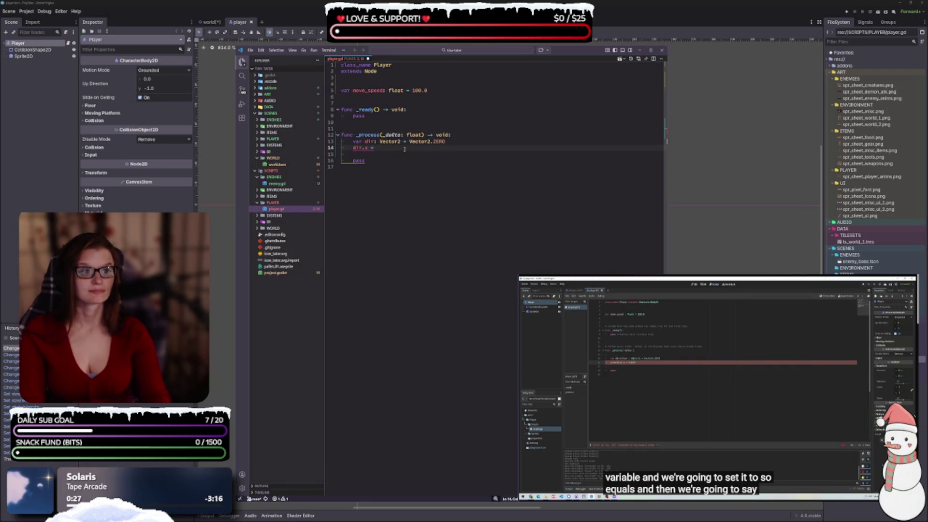
pyautogui.write('input')
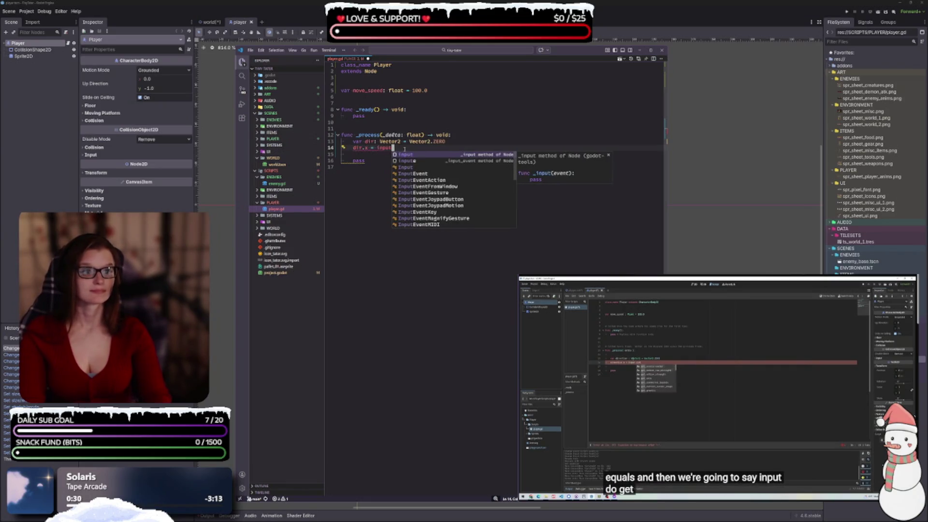
pyautogui.write('.get')
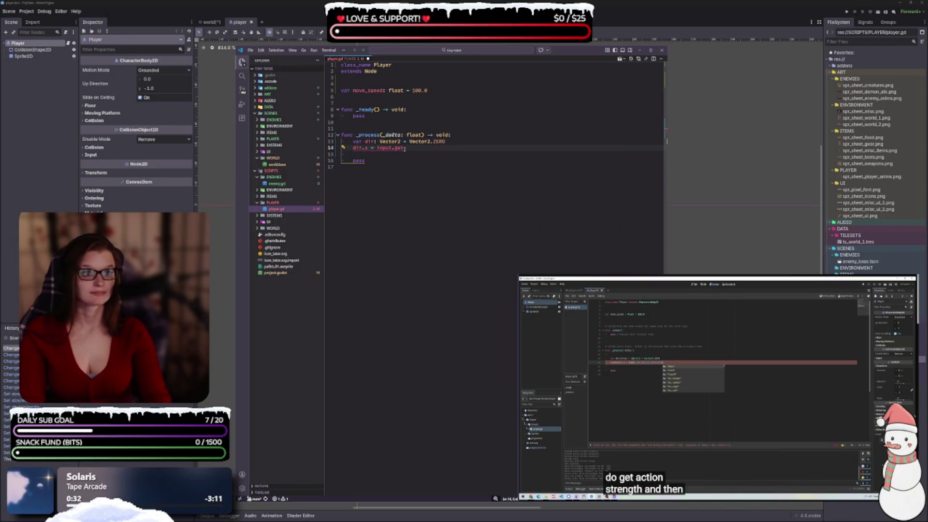
pyautogui.press('BackSpace')
pyautogui.press('BackSpace')
pyautogui.press('BackSpace')
pyautogui.write('Input.get')
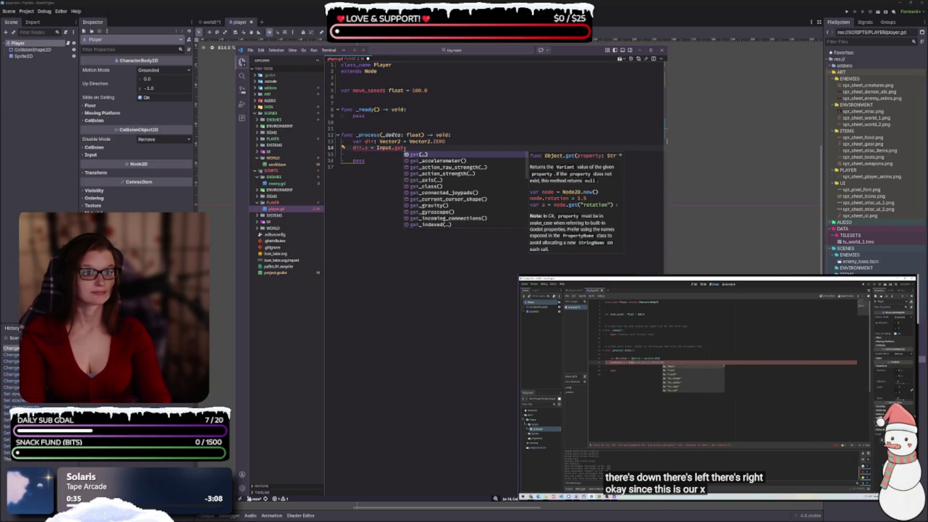
pyautogui.press('Escape')
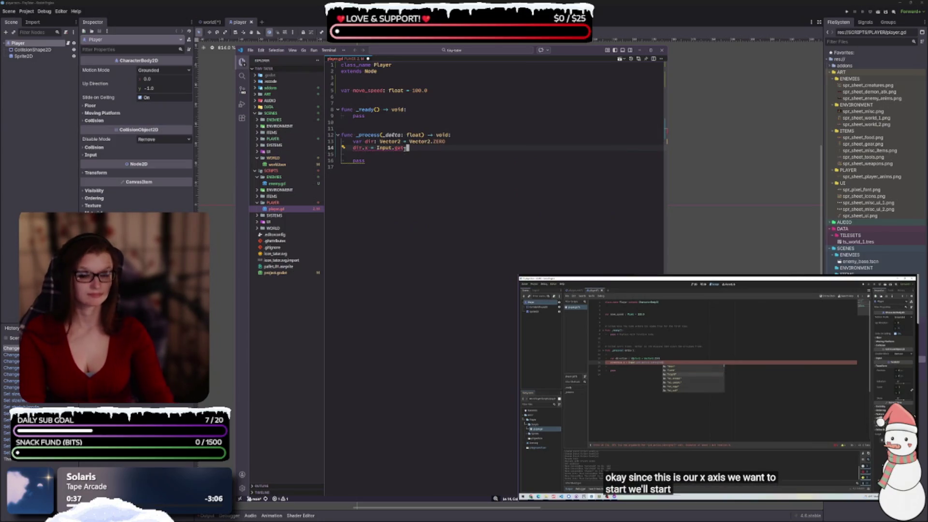
pyautogui.write('_act')
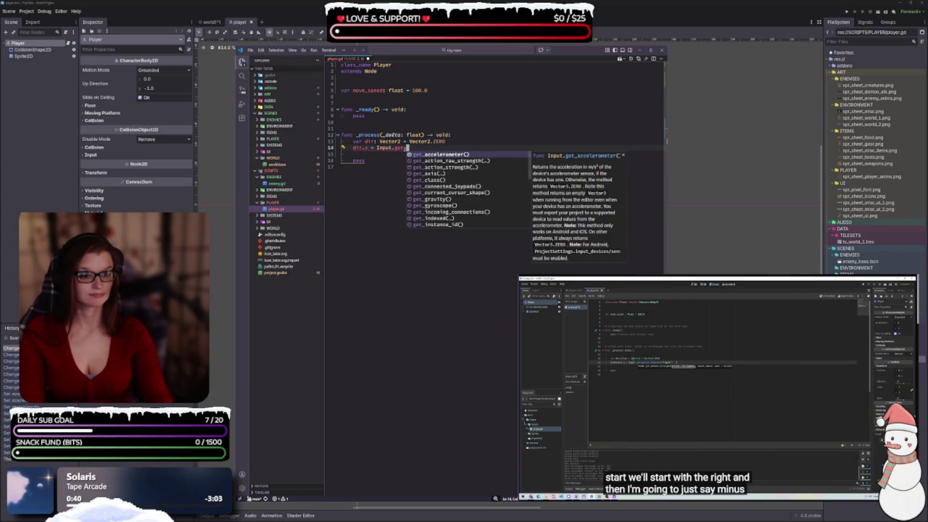
pyautogui.press('Down')
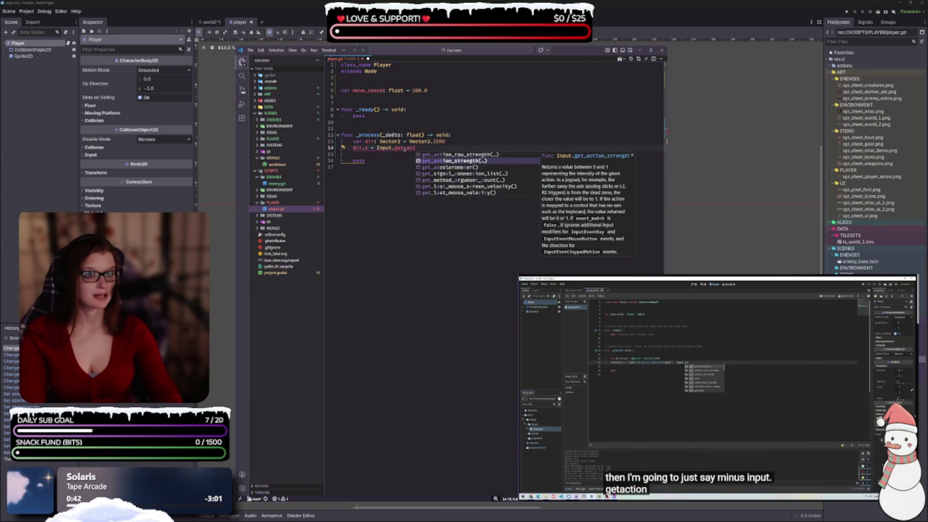
pyautogui.press('Return')
pyautogui.write('"')
pyautogui.hotkey('ctrl', 'z')
pyautogui.write('("r')
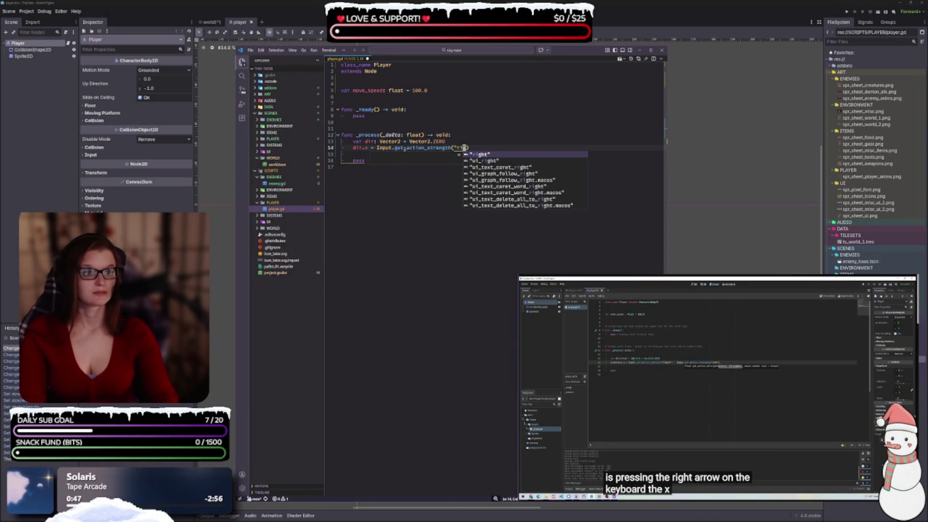
pyautogui.press('Return')
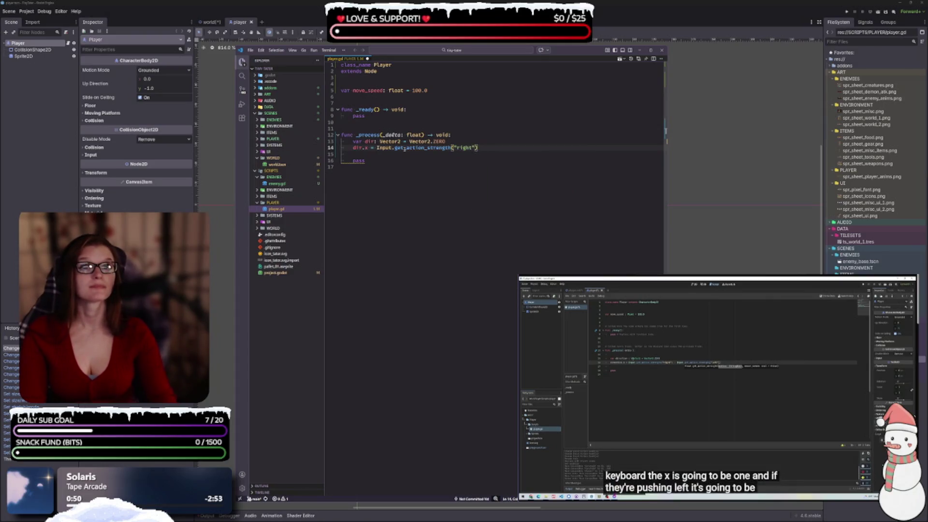
# Subtract Input.get_action_strength("left") and delete the pass placeholder line
pyautogui.write(' - Input.ge')
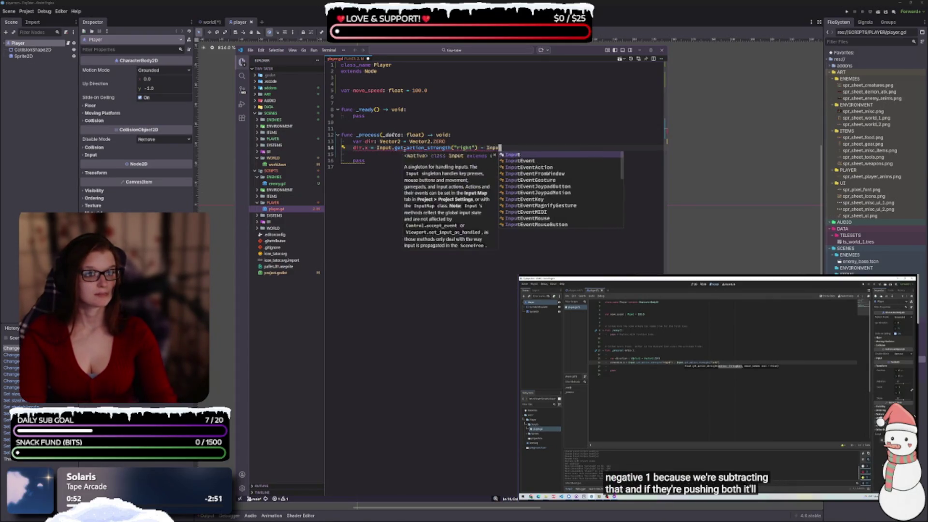
pyautogui.write('t_action_strength(')
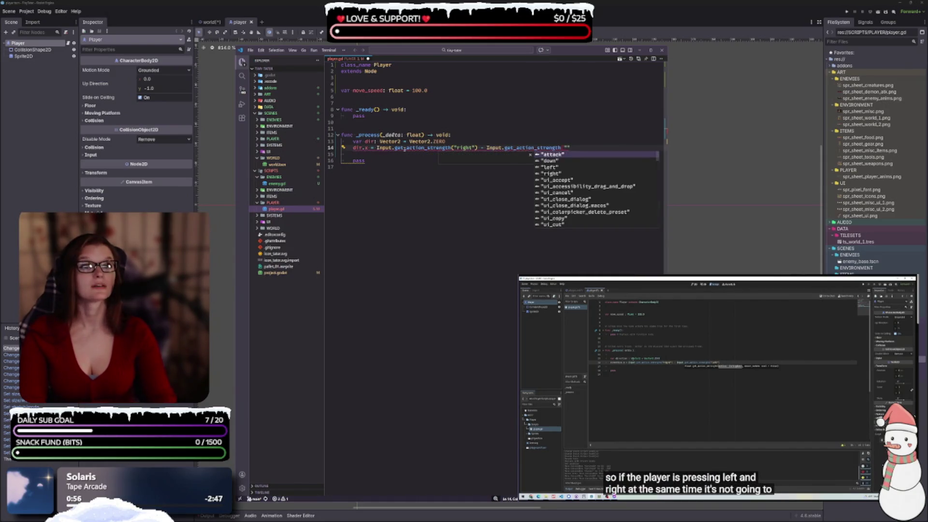
pyautogui.write('left")')
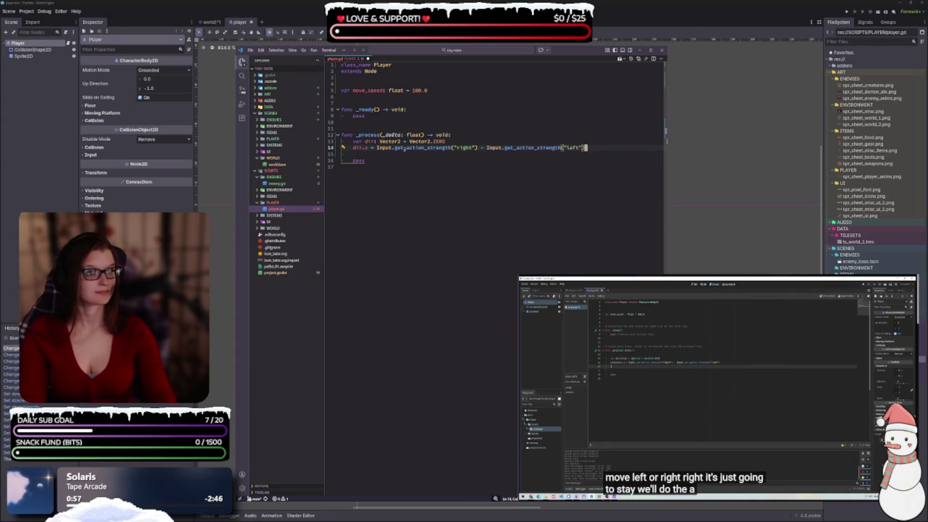
pyautogui.press('Down')
pyautogui.press('Down')
pyautogui.press('BackSpace')
pyautogui.press('BackSpace')
pyautogui.press('BackSpace')
pyautogui.write('d')
pyautogui.press('BackSpace')
pyautogui.press('BackSpace')
pyautogui.press('BackSpace')
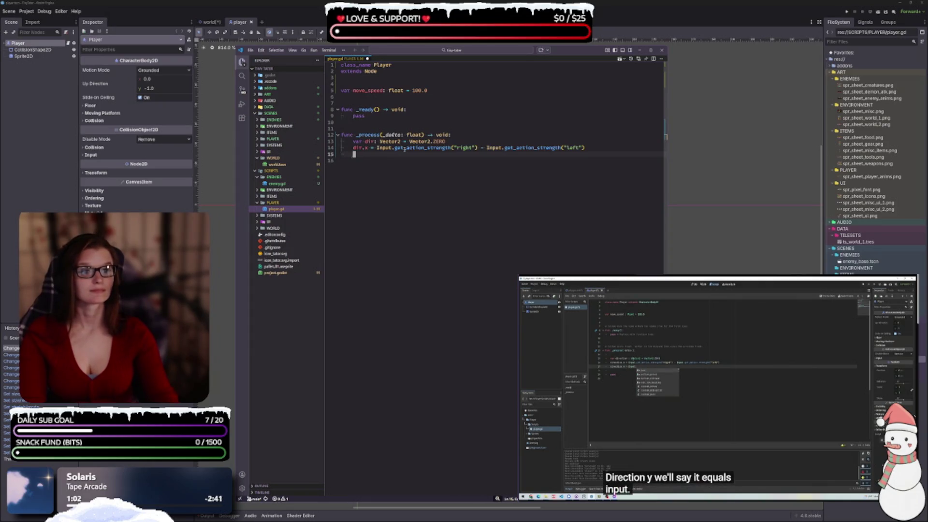
# Write dir.y = Input.get_action_strength("down") - Input.get_action_strength("up") and begin the velocity line
pyautogui.write('dir.y = ')
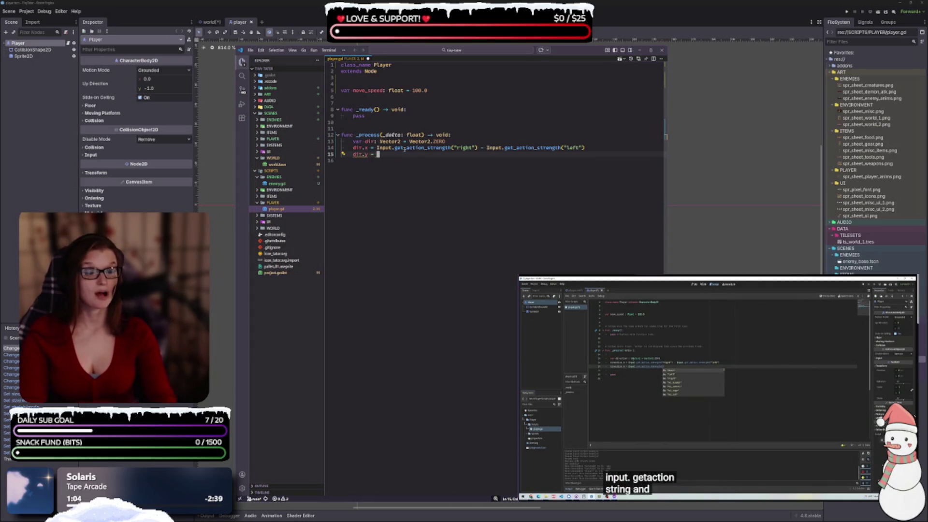
pyautogui.write('INput.get')
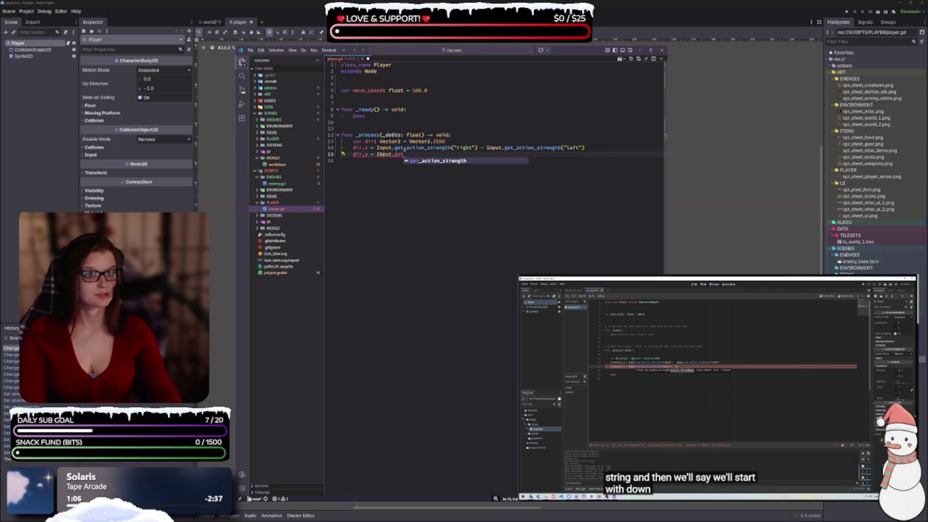
pyautogui.write('_action_strength("down')
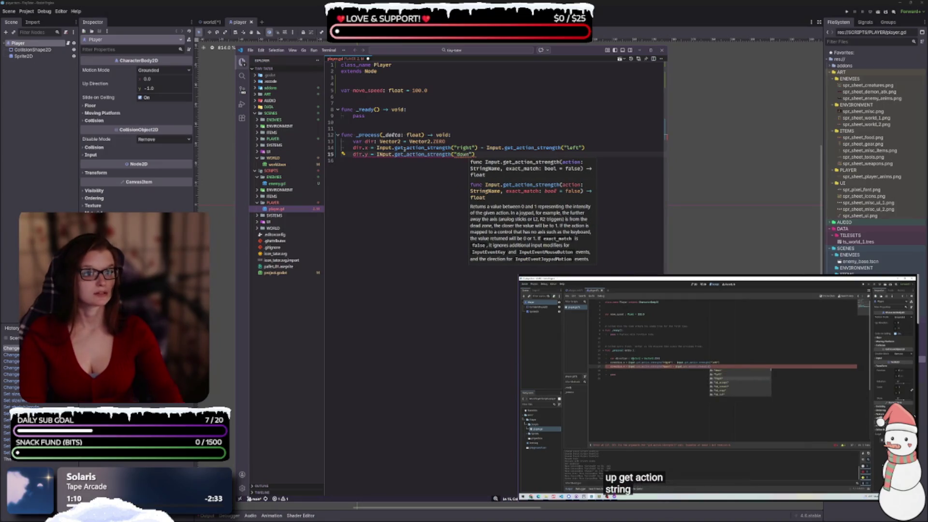
pyautogui.write('") - ')
pyautogui.write('Input.get')
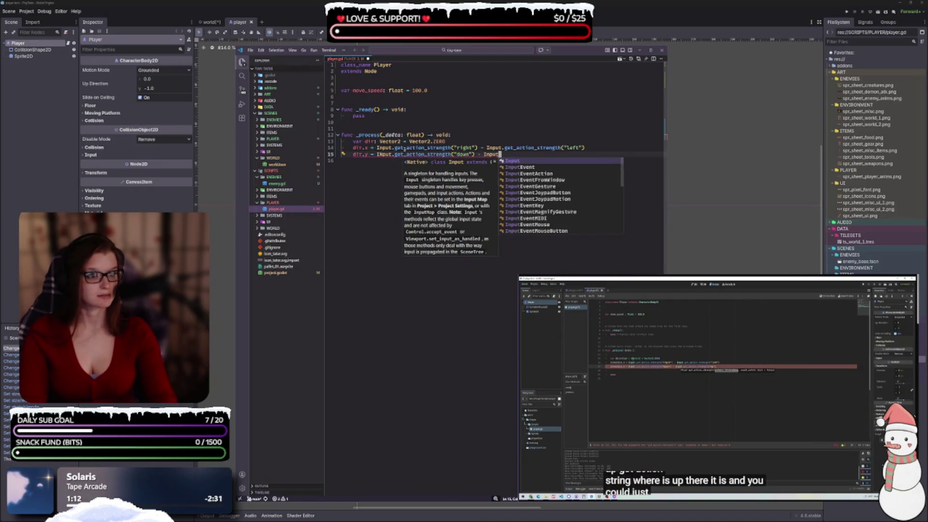
pyautogui.press('Down')
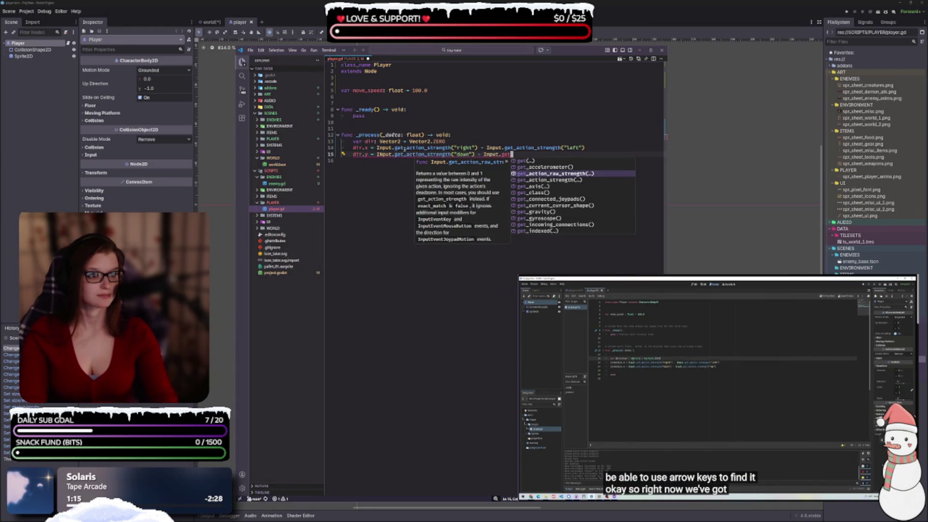
pyautogui.press('Escape')
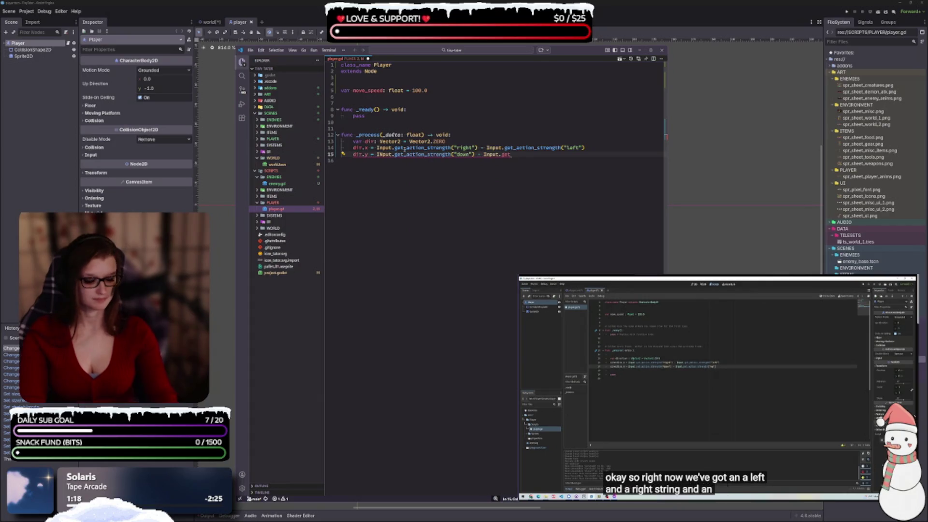
pyautogui.write('_ac')
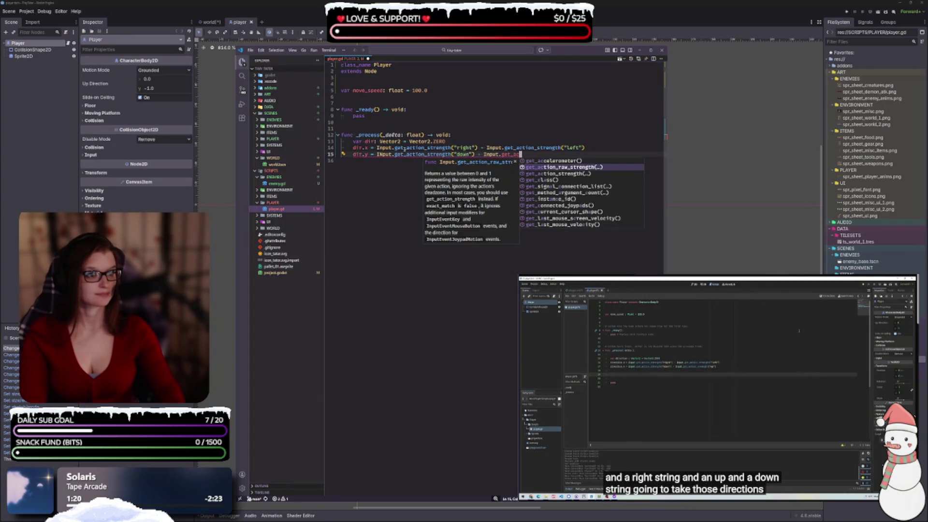
pyautogui.write('tion_strength')
pyautogui.press('Escape')
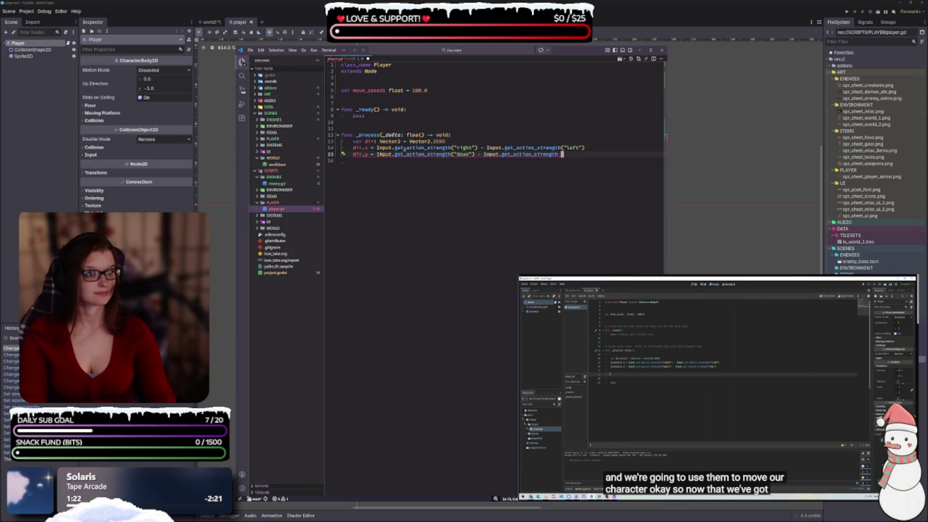
pyautogui.write('("')
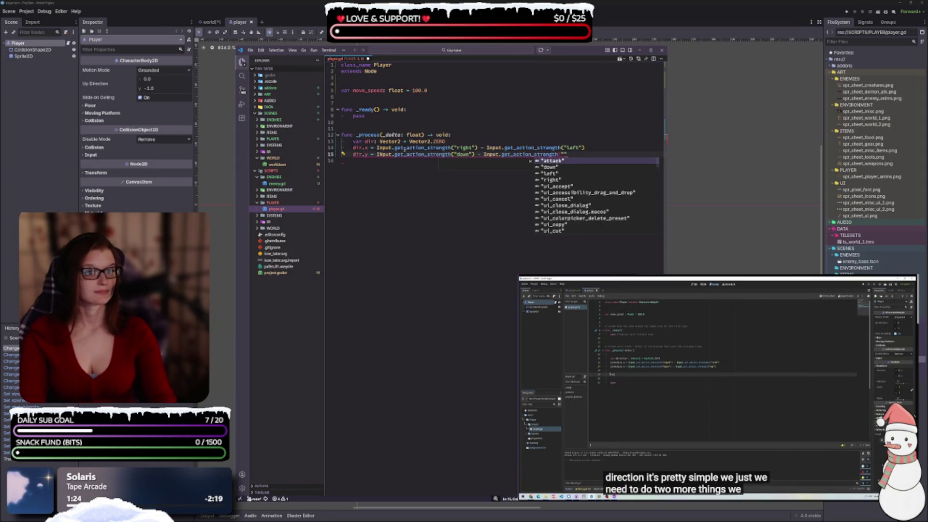
pyautogui.write('up")')
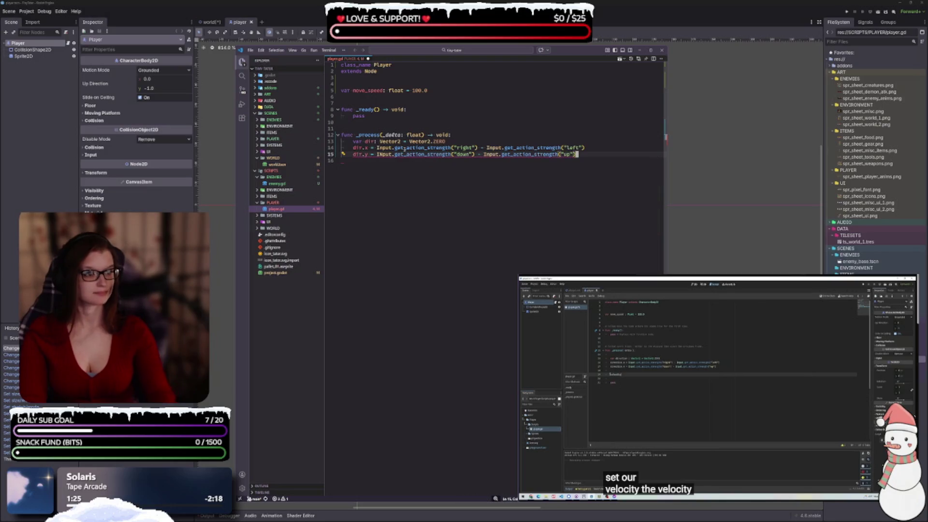
pyautogui.press('Return')
pyautogui.press('Return')
pyautogui.write('ve')
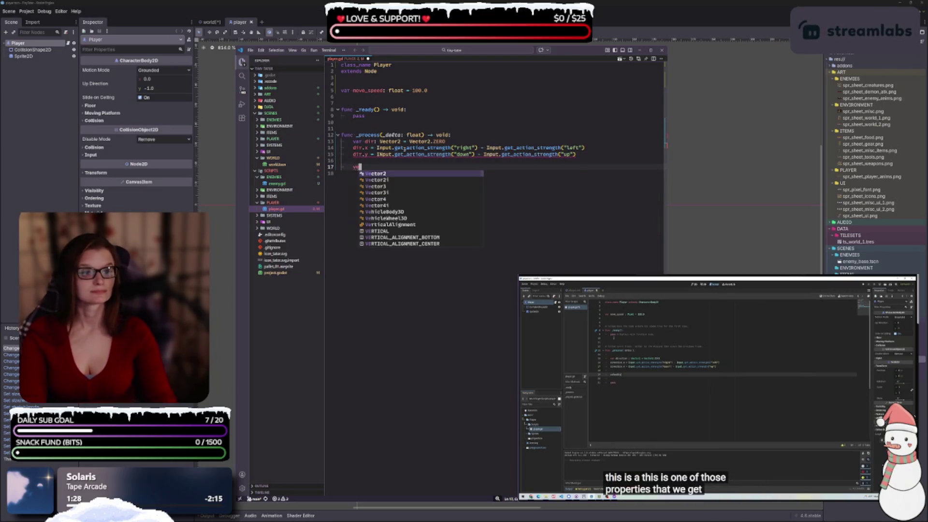
pyautogui.write('lo')
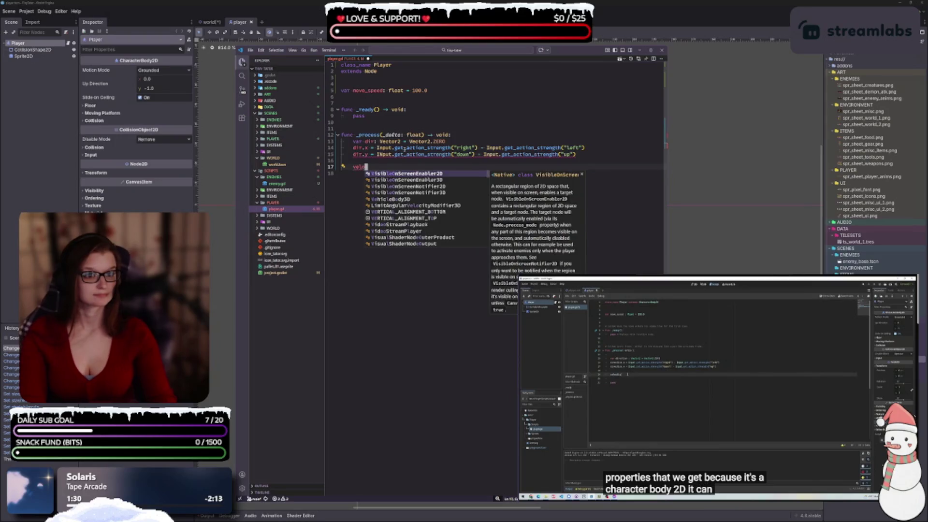
pyautogui.write('city')
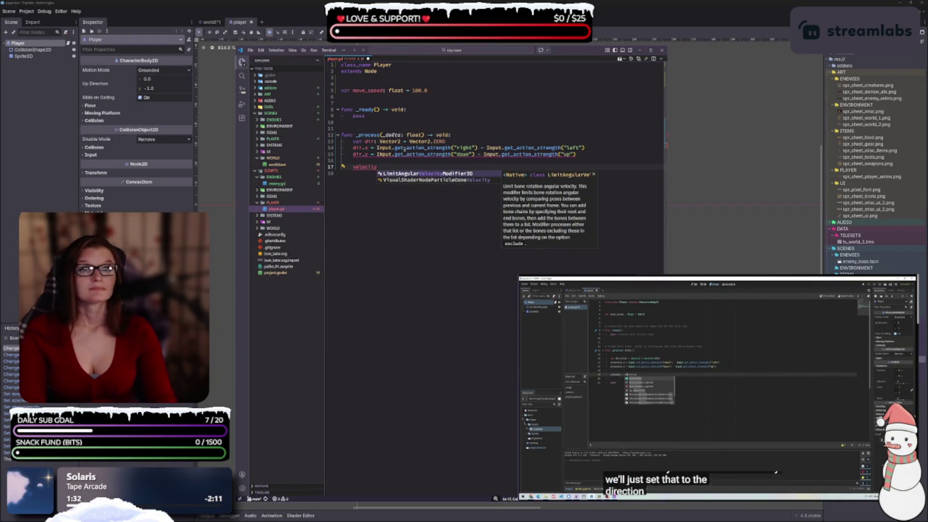
pyautogui.write(' = dir')
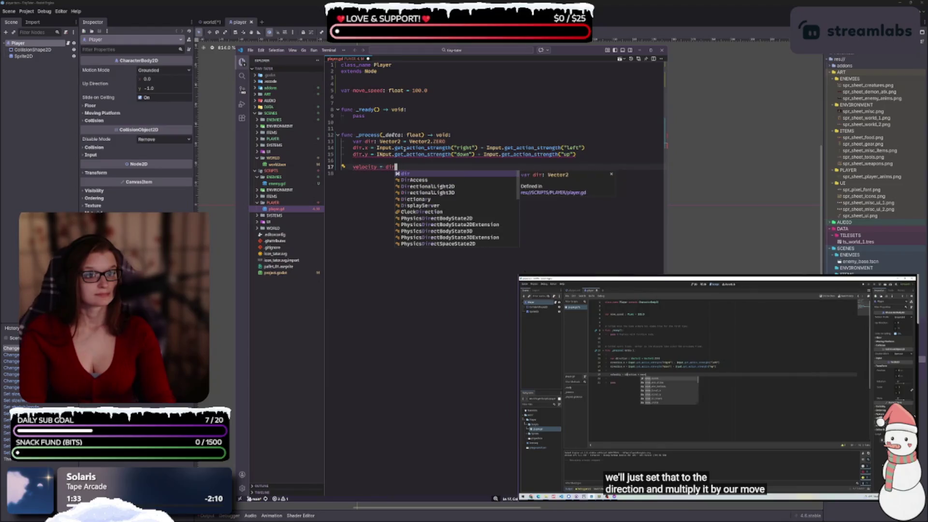
pyautogui.write(' * move')
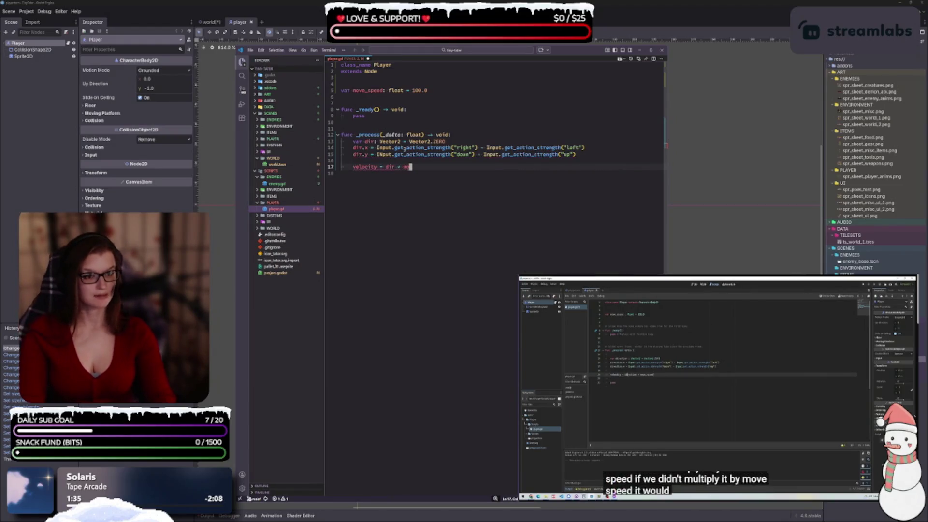
# Complete velocity = dir * move_speed and place the caret below it
pyautogui.press('Down')
pyautogui.press('Return')
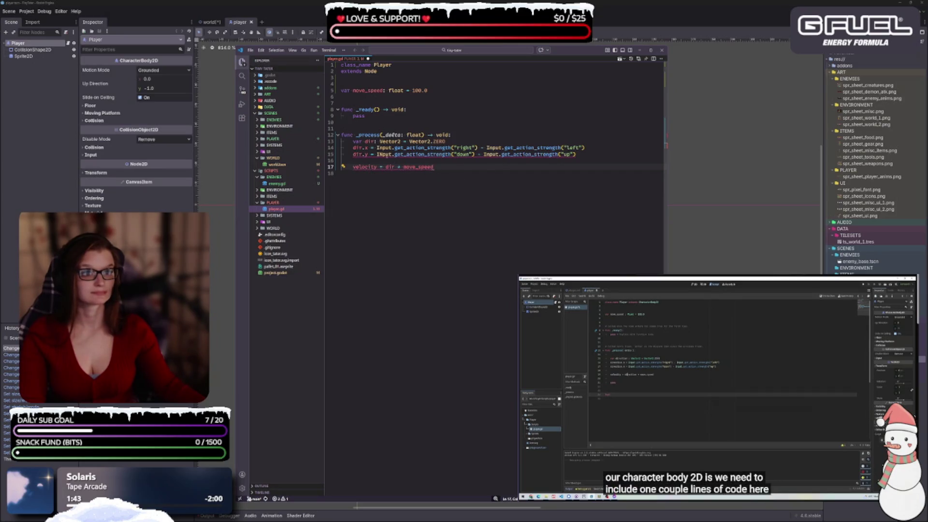
pyautogui.click(408, 154)
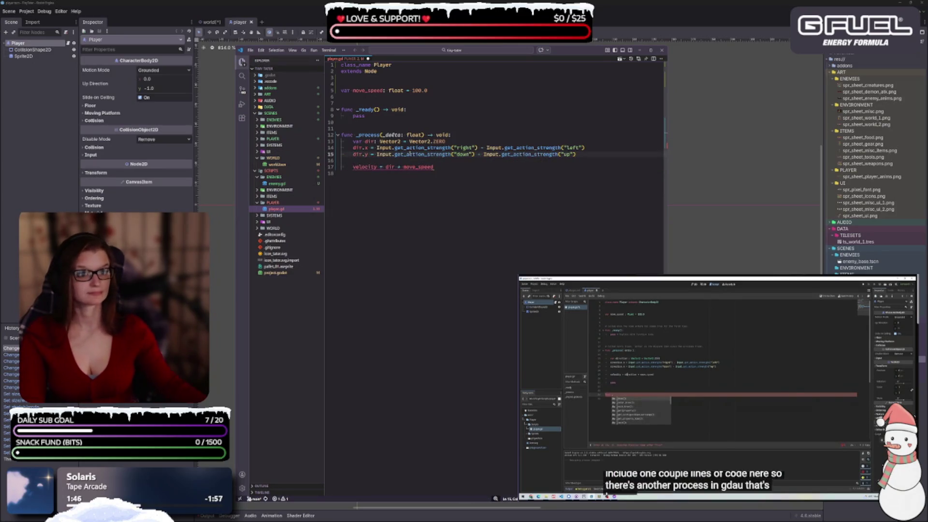
pyautogui.click(426, 167)
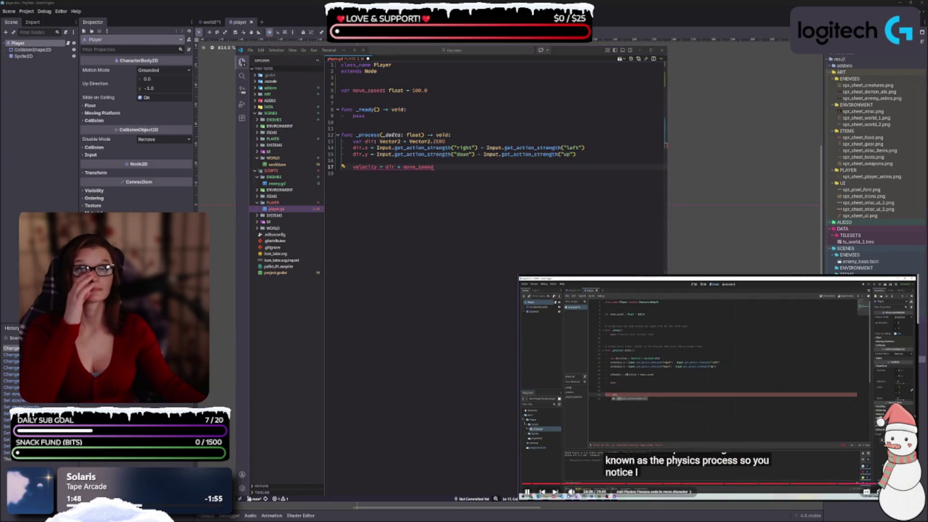
pyautogui.click(452, 164)
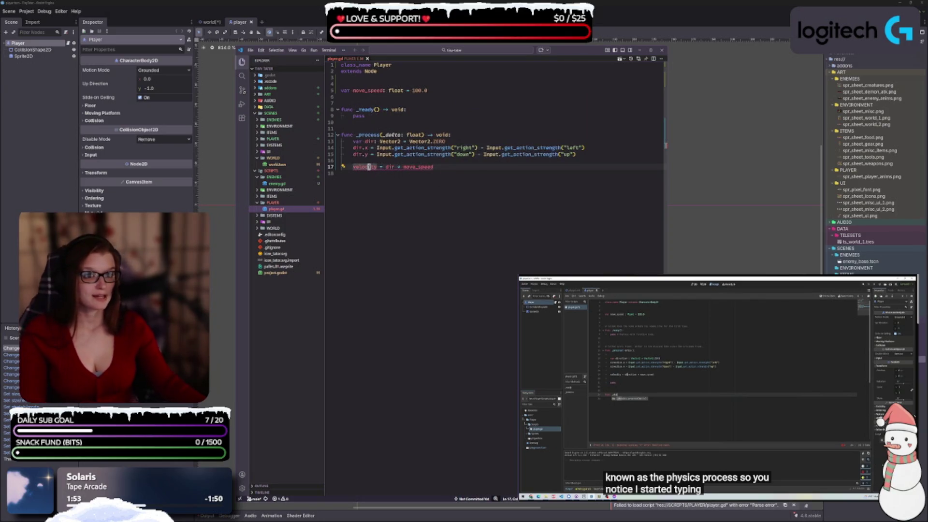
pyautogui.moveTo(369, 167)
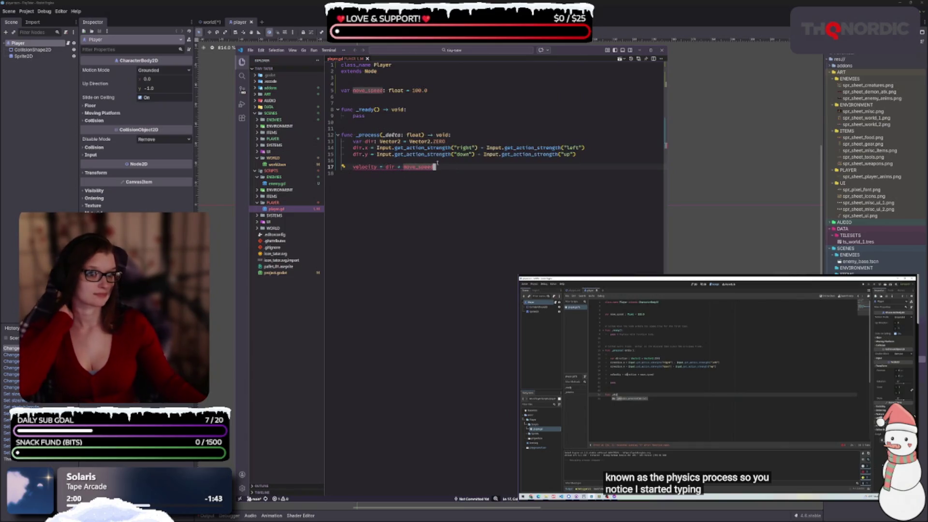
pyautogui.press('space')
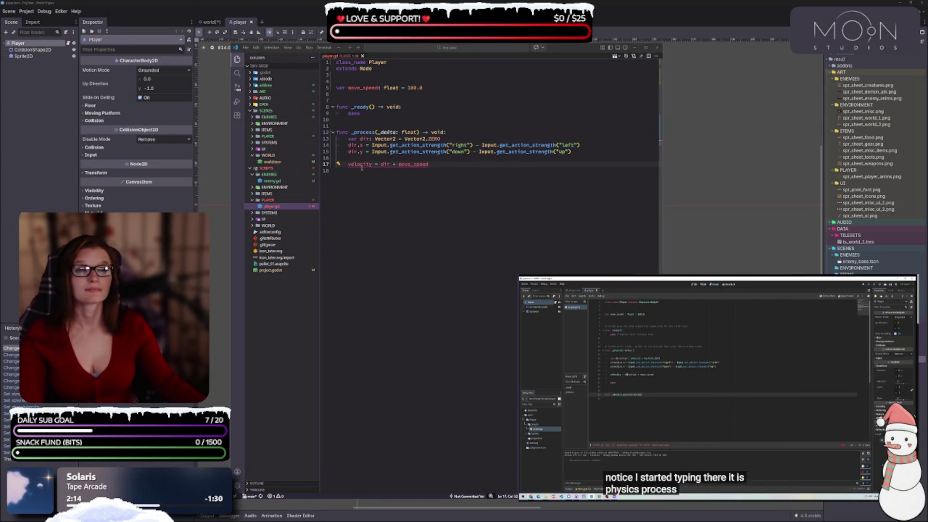
pyautogui.click(401, 198)
# Add func _physics_process with its delta parameter renamed to _delta
pyautogui.press('Return')
pyautogui.press('Return')
pyautogui.write('func _')
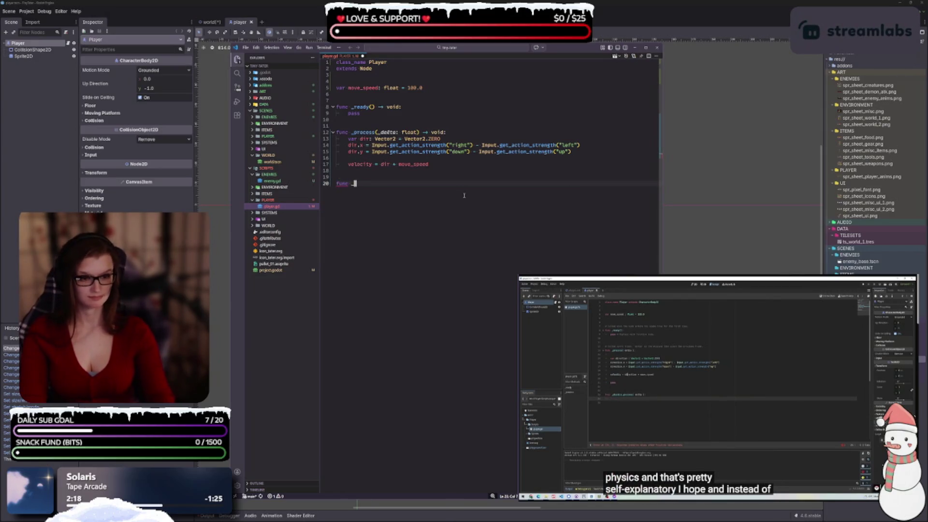
pyautogui.write('phy')
pyautogui.press('Return')
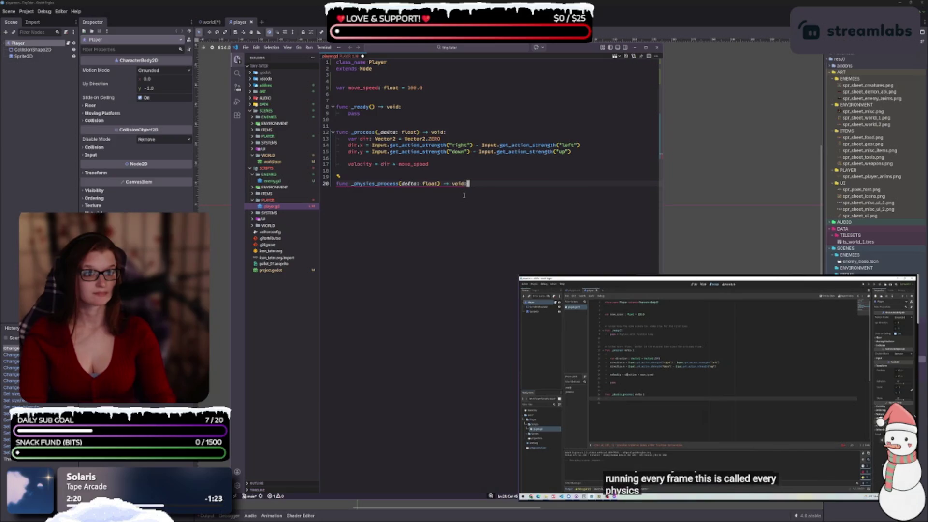
pyautogui.press('Return')
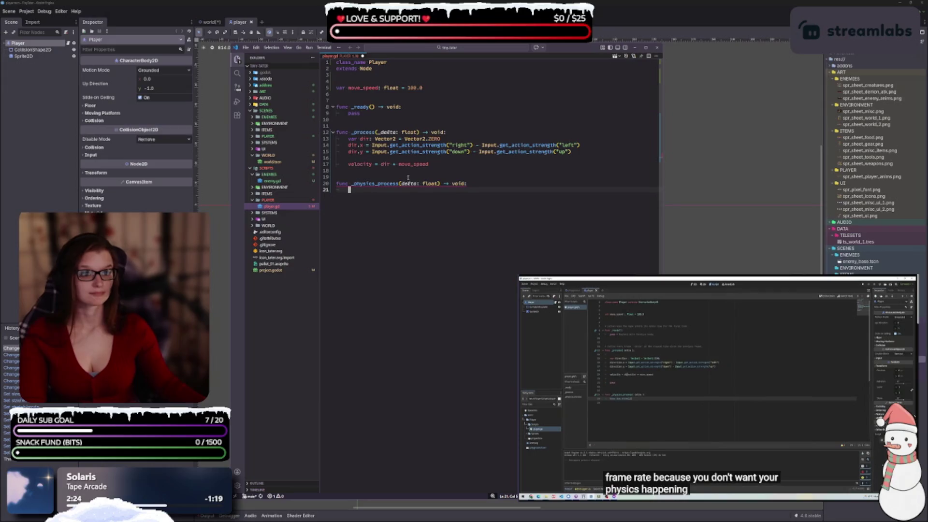
pyautogui.hotkey('ctrl', '.')
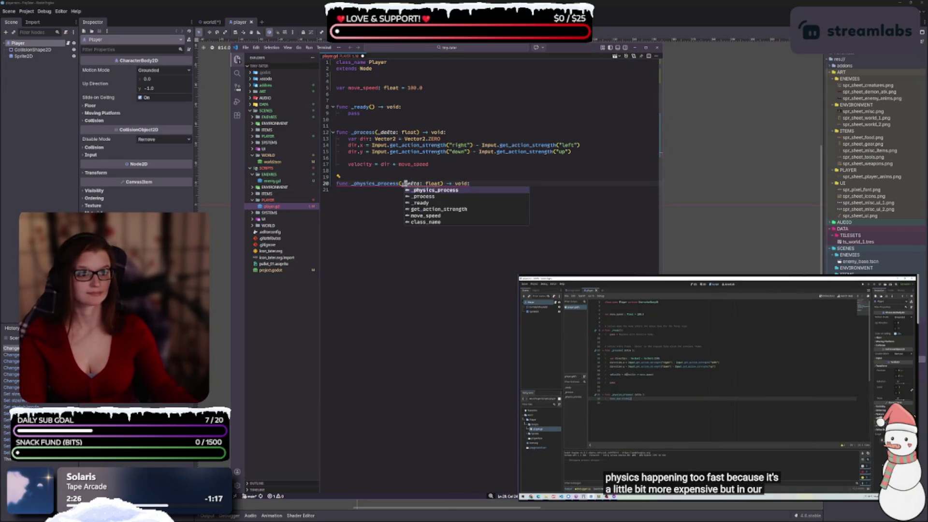
pyautogui.click(394, 200)
# Call move_and_slide() in _physics_process and return to the Godot editor
pyautogui.write('move')
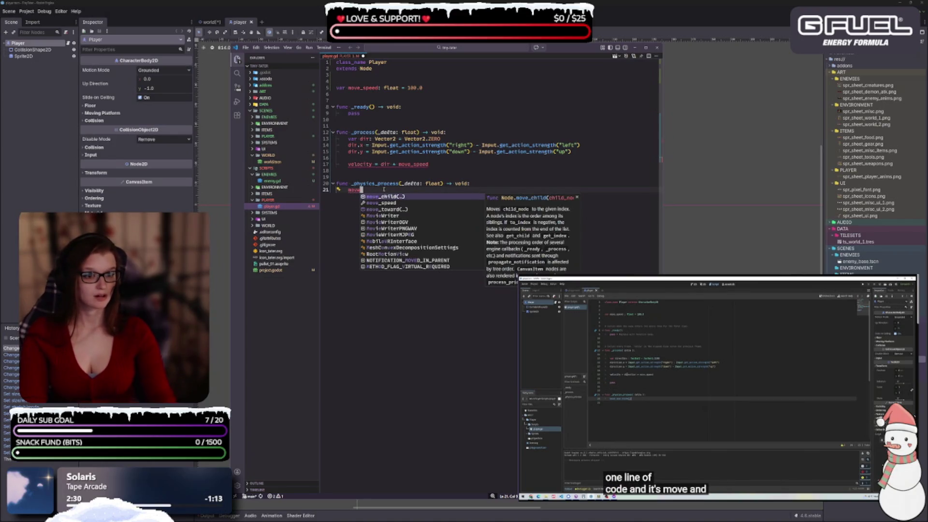
pyautogui.write('_an')
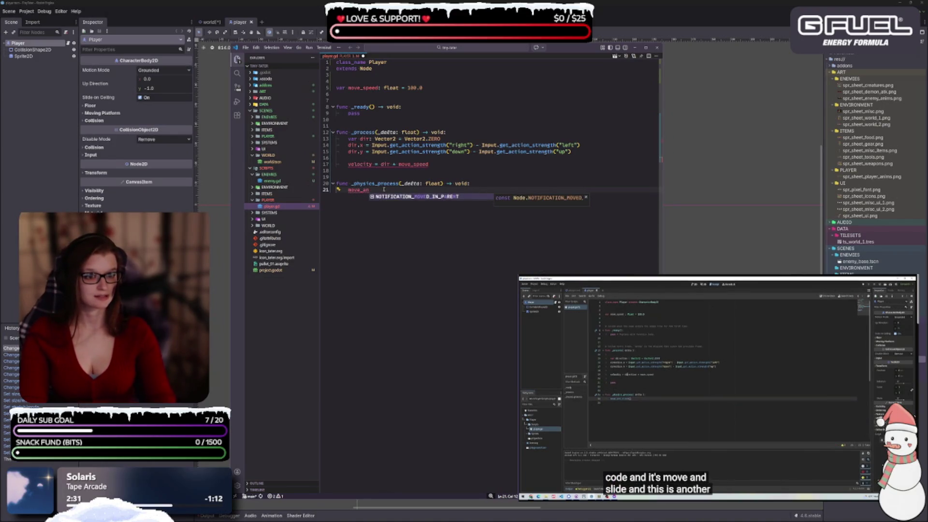
pyautogui.write('d_slide()')
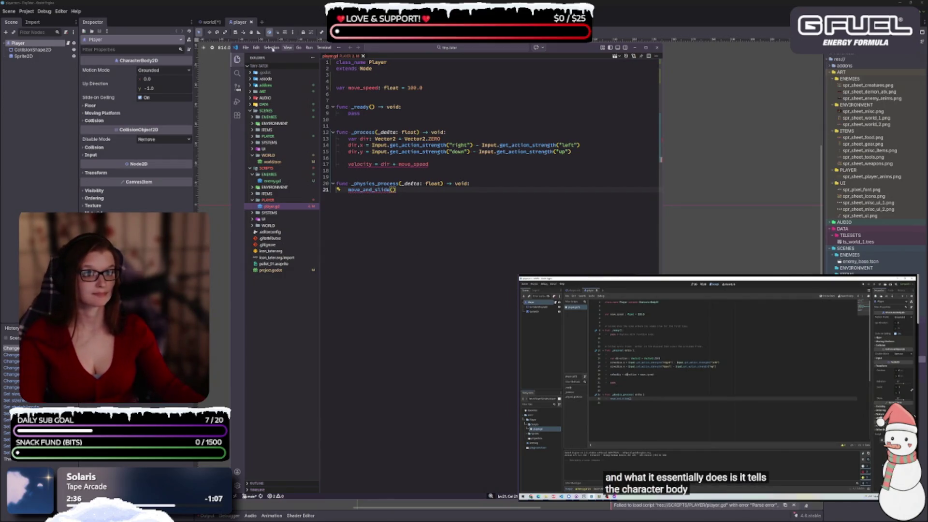
pyautogui.moveTo(417, 153)
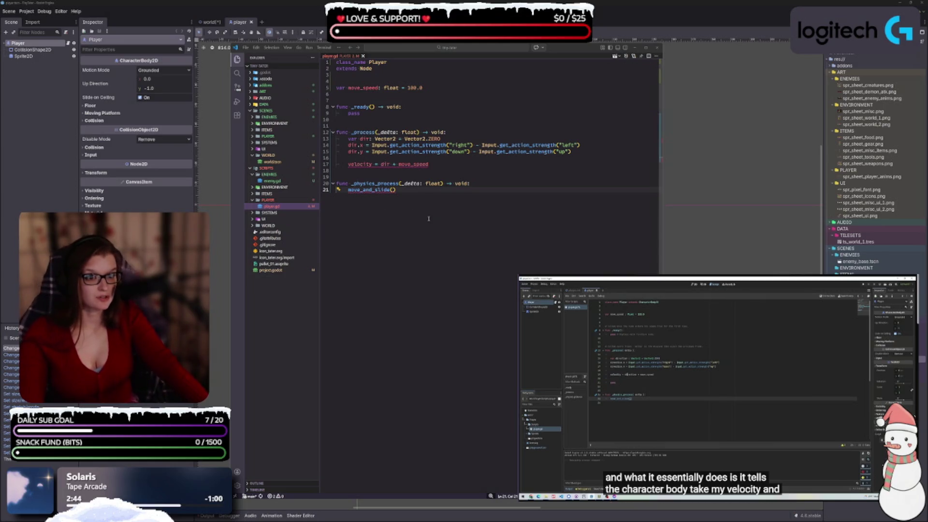
pyautogui.click(294, 4)
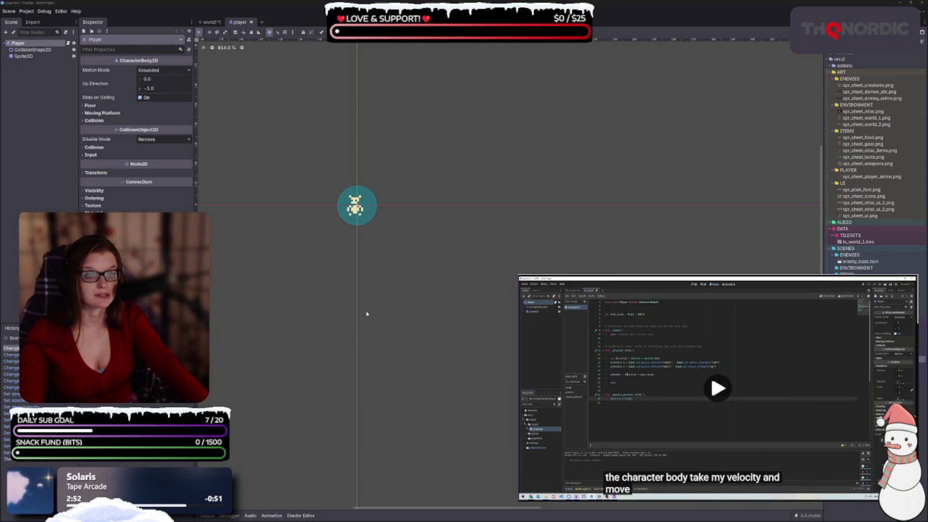
# Test-run the scene, dismiss the file write error, and show the Output log
pyautogui.press('F5')
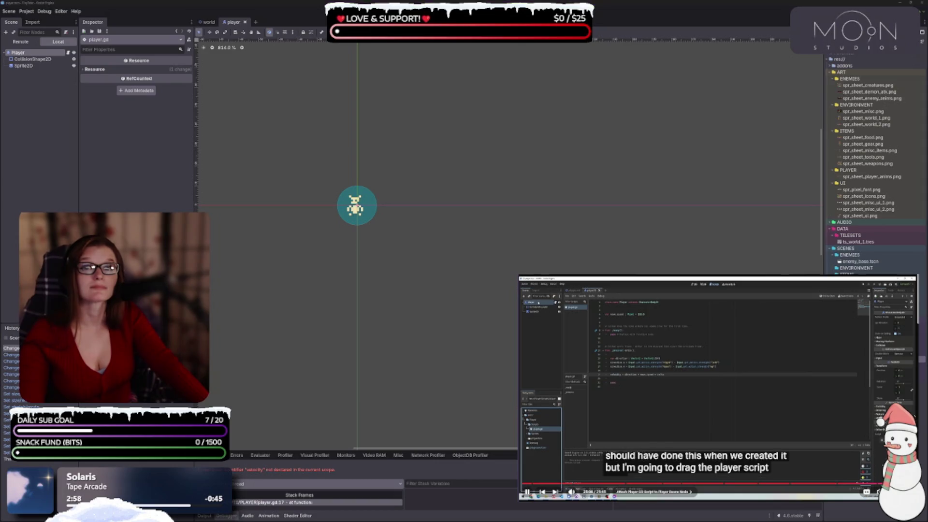
pyautogui.press('space')
pyautogui.click(48, 59)
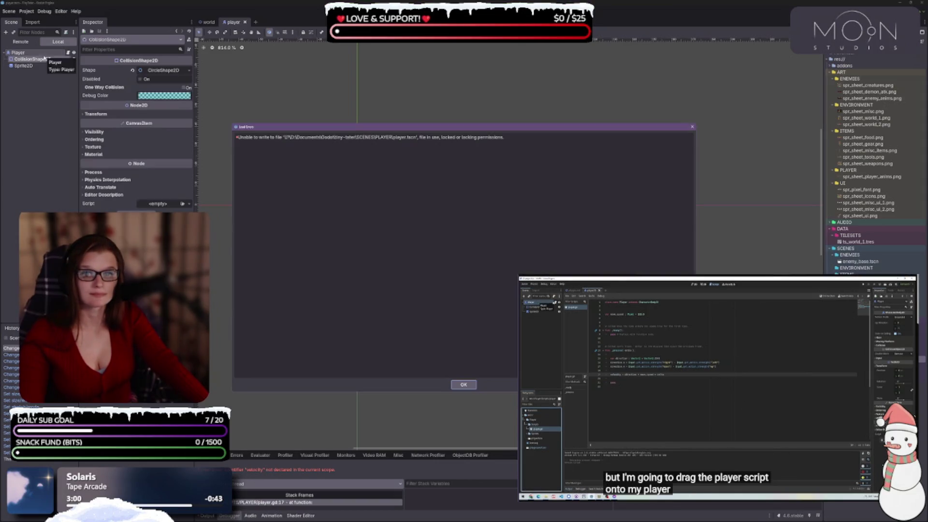
pyautogui.click(462, 385)
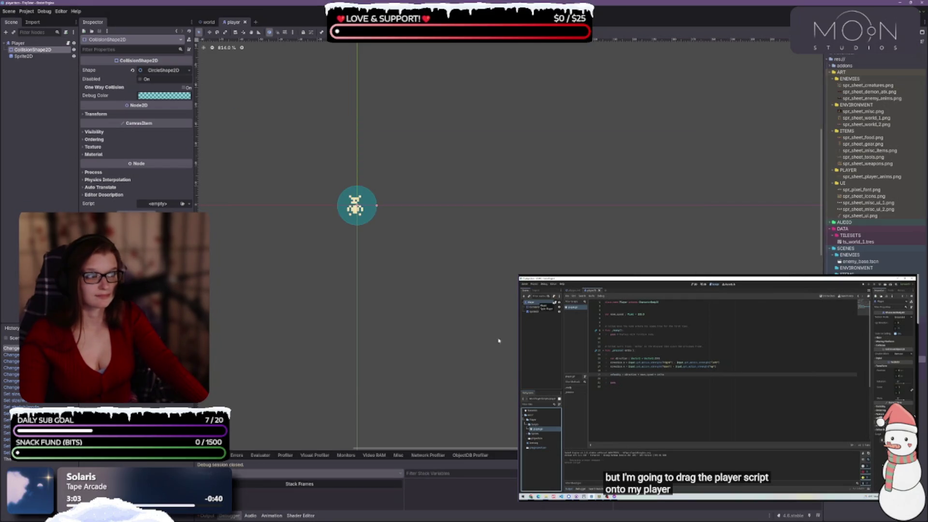
pyautogui.click(212, 517)
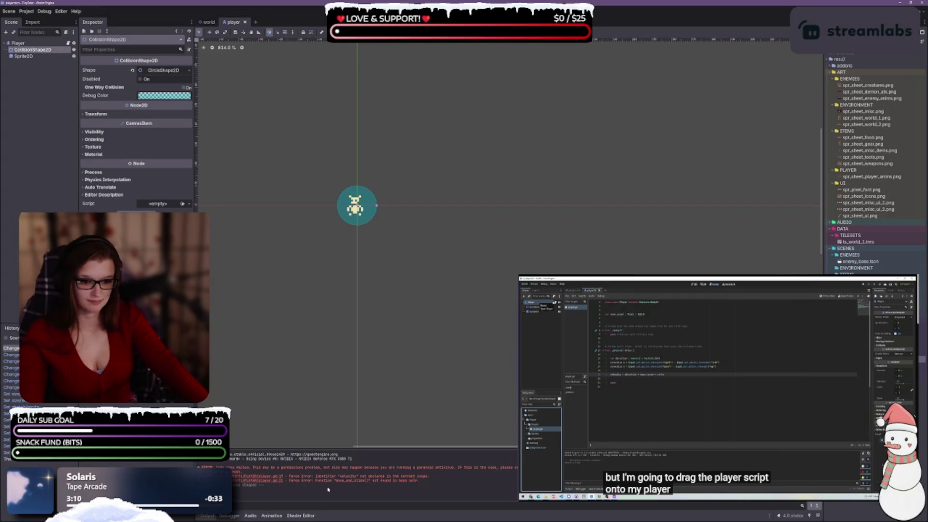
# Select the Player root node to check its properties, then return to Visual Studio Code
pyautogui.click(28, 43)
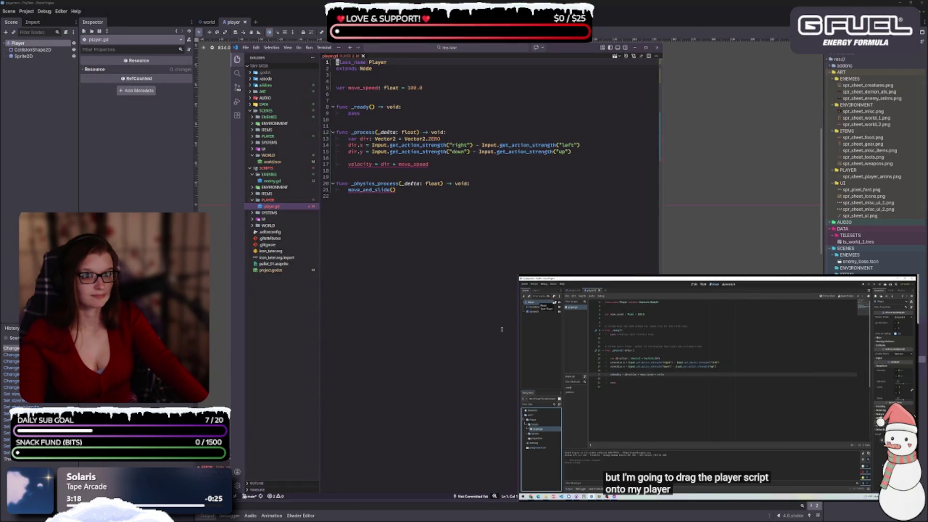
pyautogui.click(113, 171)
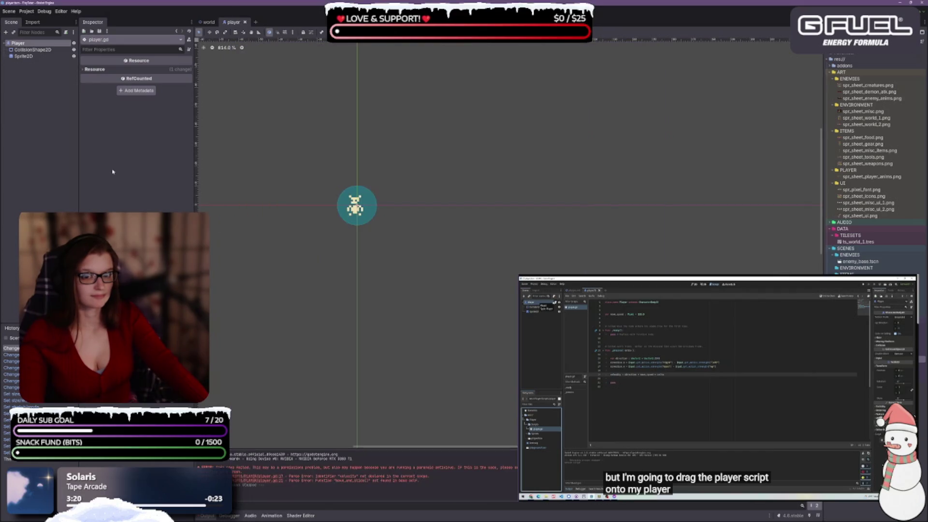
pyautogui.click(30, 45)
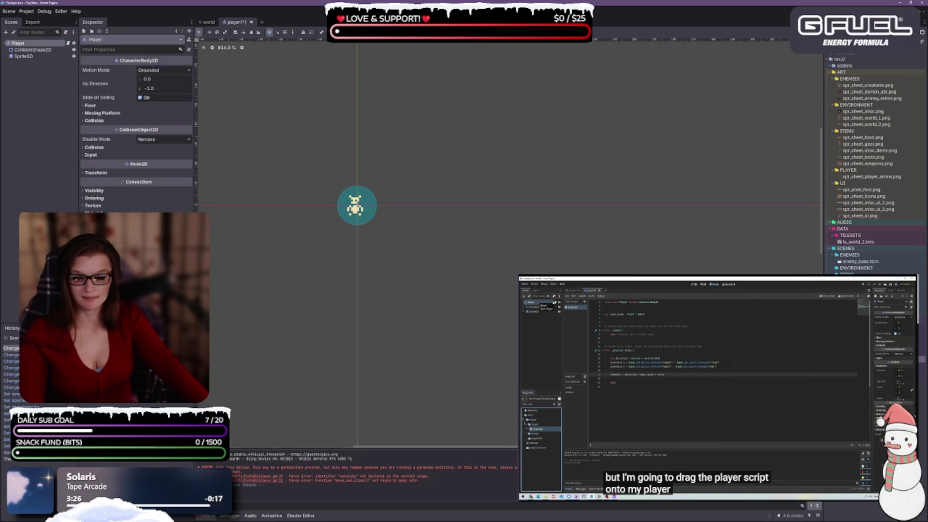
pyautogui.hotkey('alt', 'Tab')
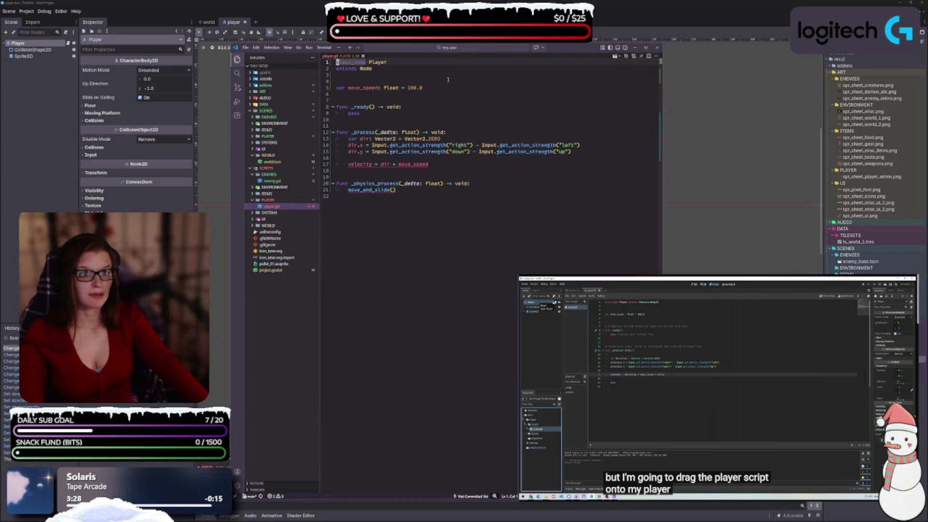
# Make player.gd extend CharacterBody2D, delete the blank line in _process, and return to Godot
pyautogui.click(395, 66)
pyautogui.press('BackSpace')
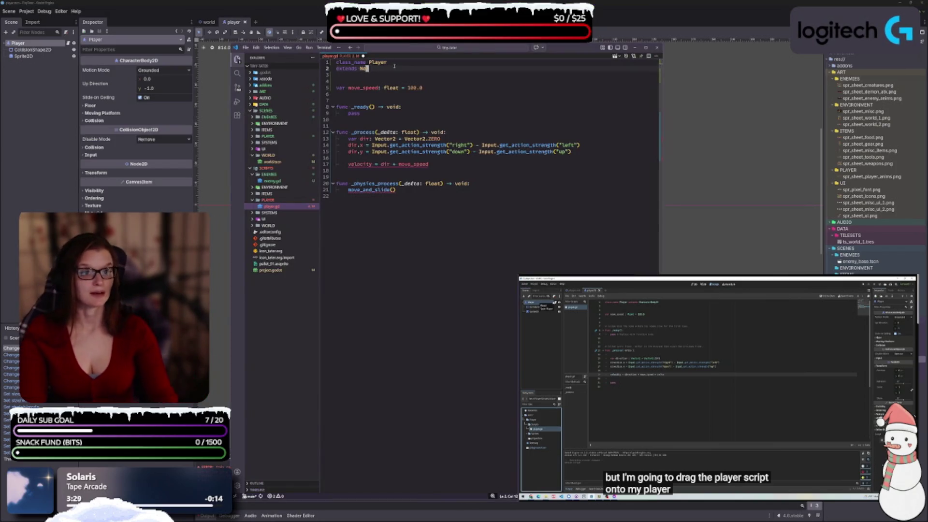
pyautogui.write('CharacterBody2D')
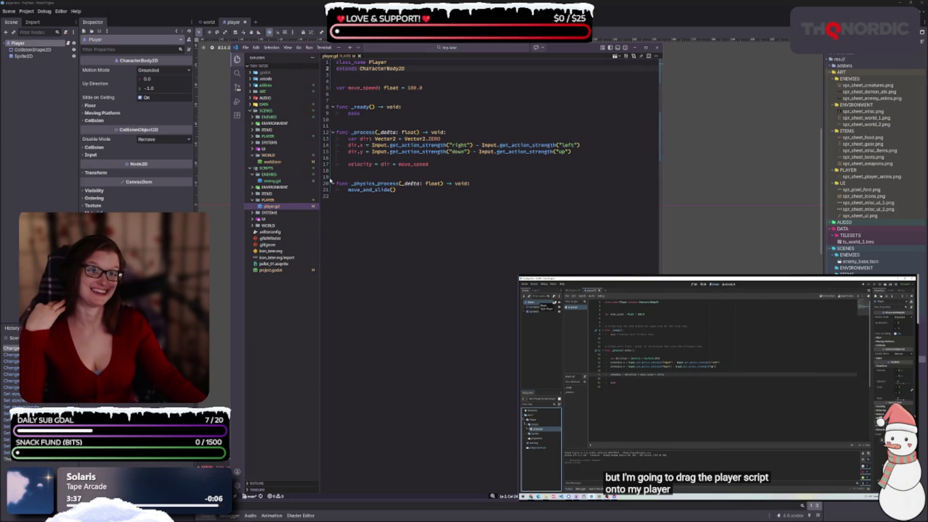
pyautogui.press('BackSpace')
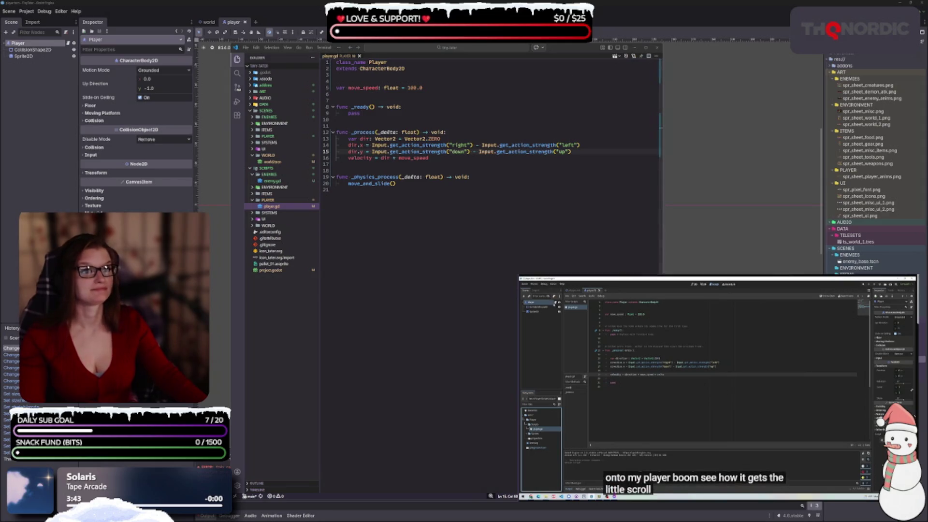
pyautogui.hotkey('alt', 'Tab')
pyautogui.middleClick(485, 329)
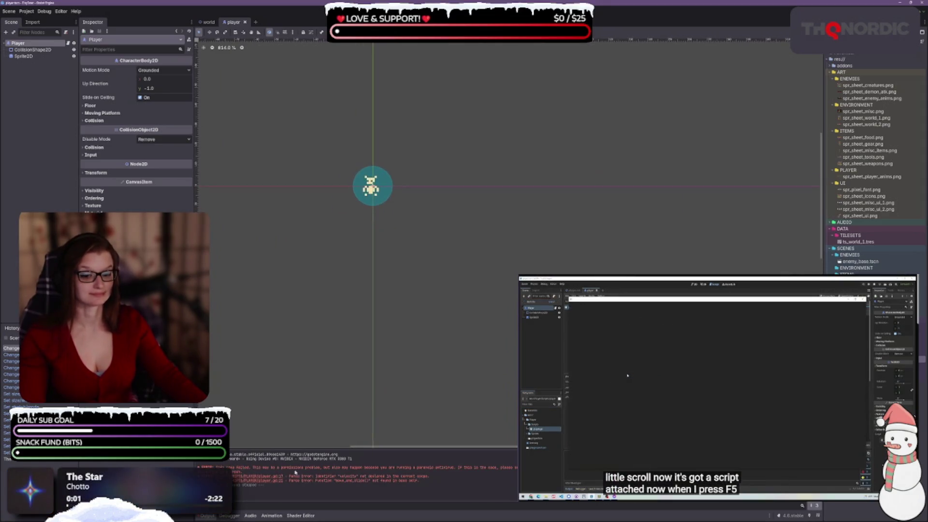
# Open the world scene and place the Player on the island's top-left grass
pyautogui.click(207, 516)
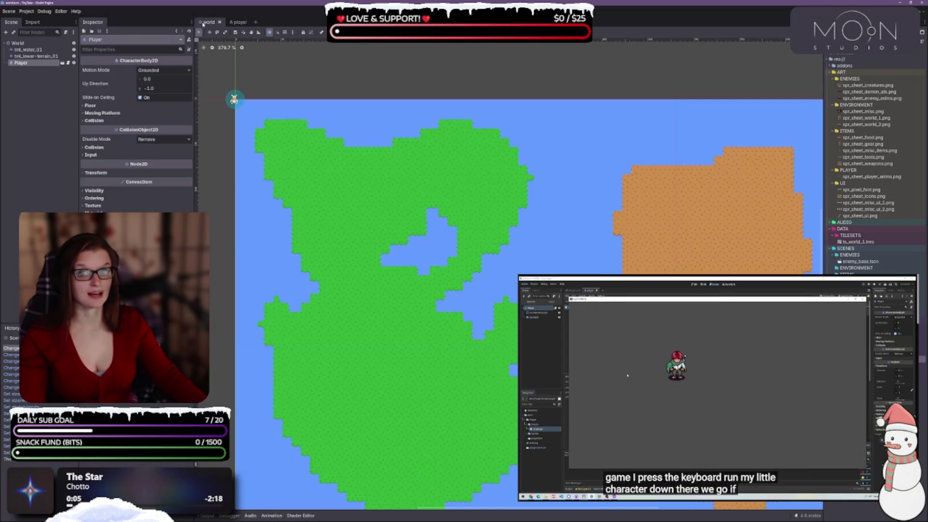
pyautogui.click(208, 23)
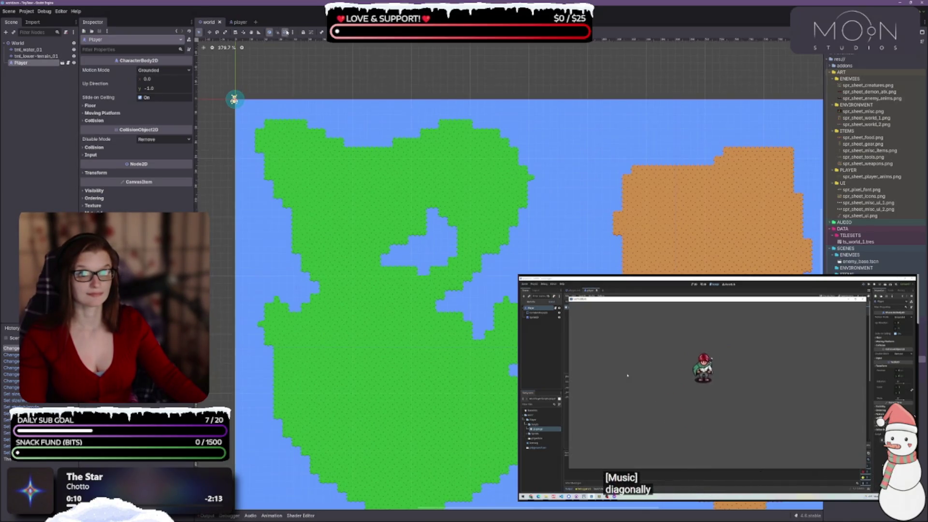
pyautogui.scroll(3, 235, 92)
pyautogui.moveTo(235, 90); pyautogui.dragTo(284, 144)
# Run the game, test movement with the arrow keys, stop it, and hide the Output log
pyautogui.press('F5')
pyautogui.press('Down')
pyautogui.press('Right')
pyautogui.press('Right')
pyautogui.press('Up')
pyautogui.press('Down')
pyautogui.press('Left')
pyautogui.press('Down')
pyautogui.press('Right')
pyautogui.press('Up')
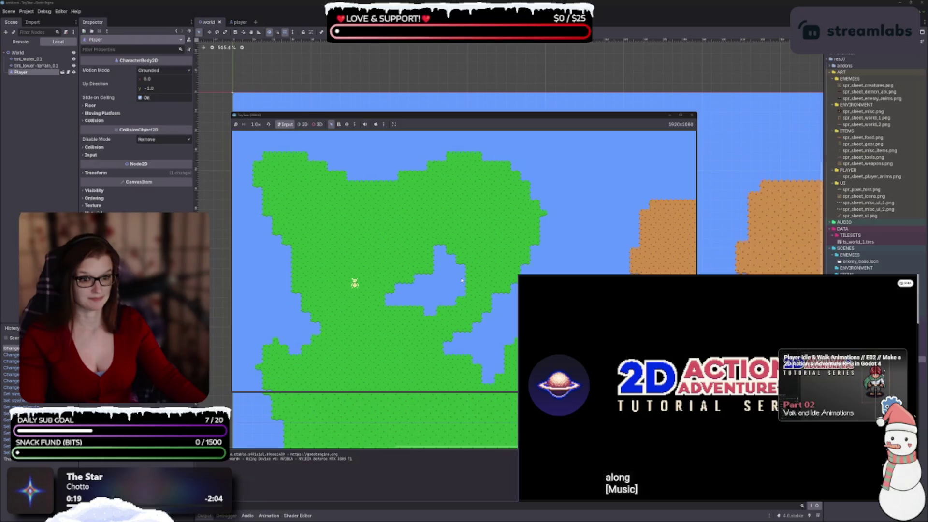
pyautogui.press('Up')
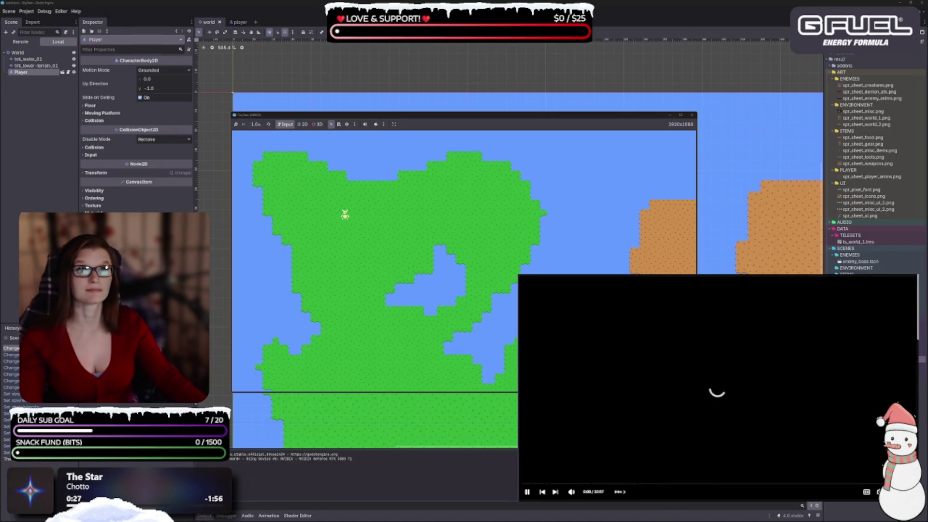
pyautogui.press('F8')
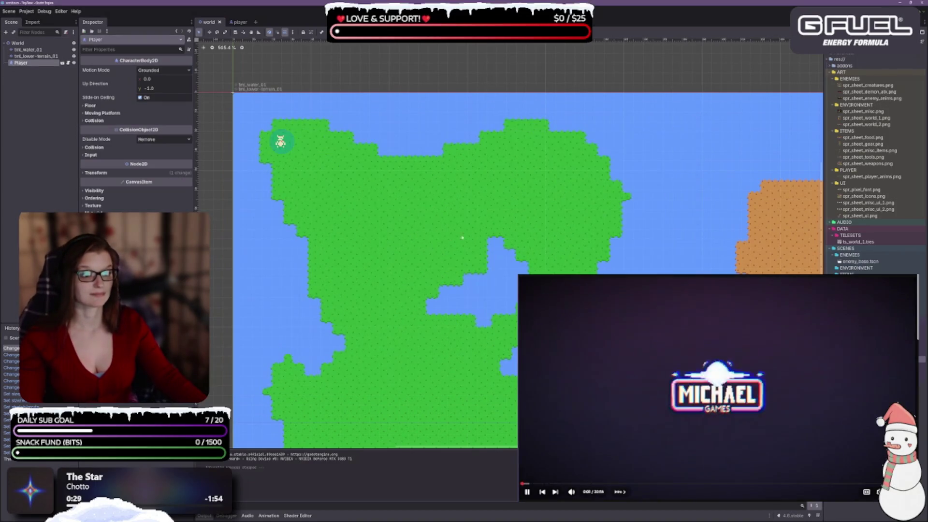
pyautogui.press('c')
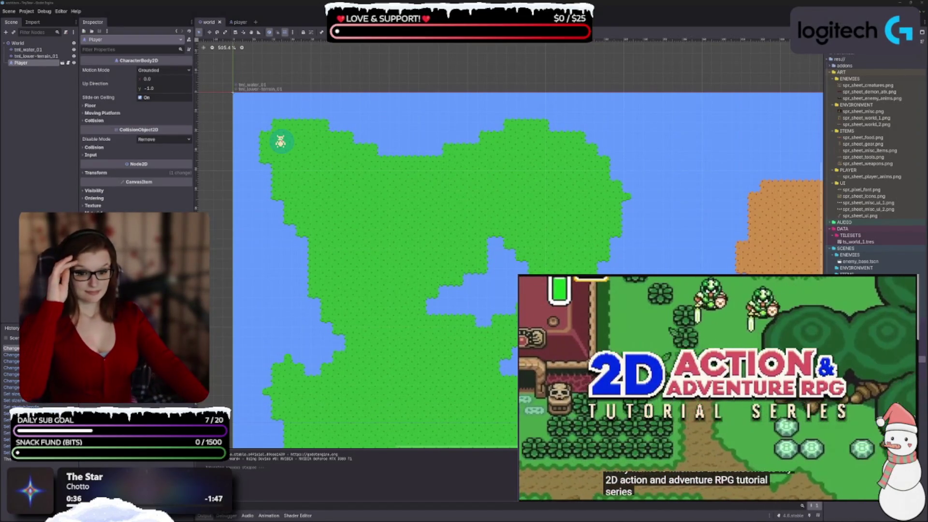
pyautogui.hotkey('ctrl', 'j')
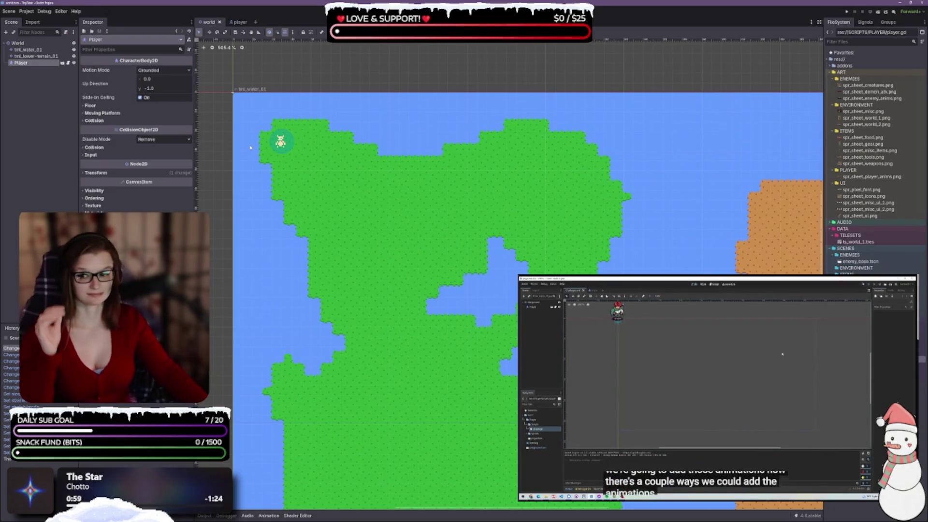
# Open player.tscn from the Player instance and select its Player root node
pyautogui.click(62, 63)
pyautogui.click(57, 56)
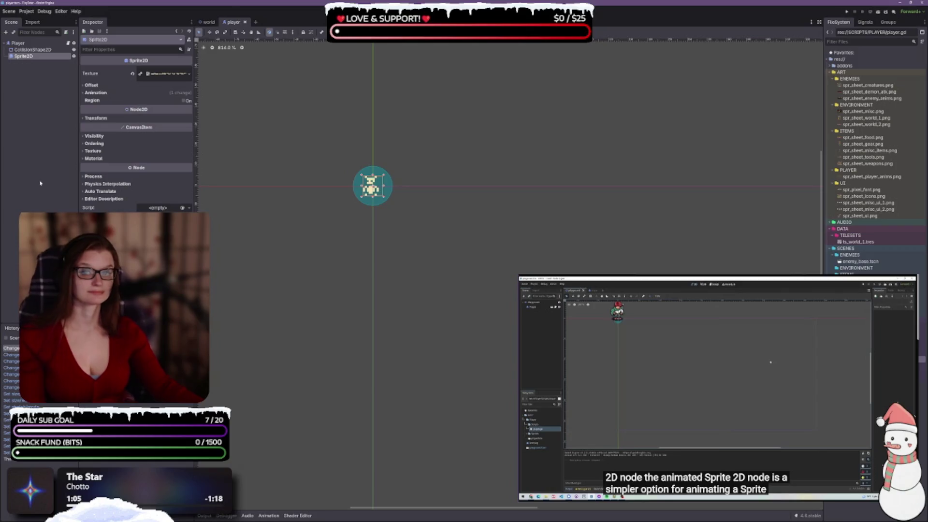
pyautogui.click(33, 129)
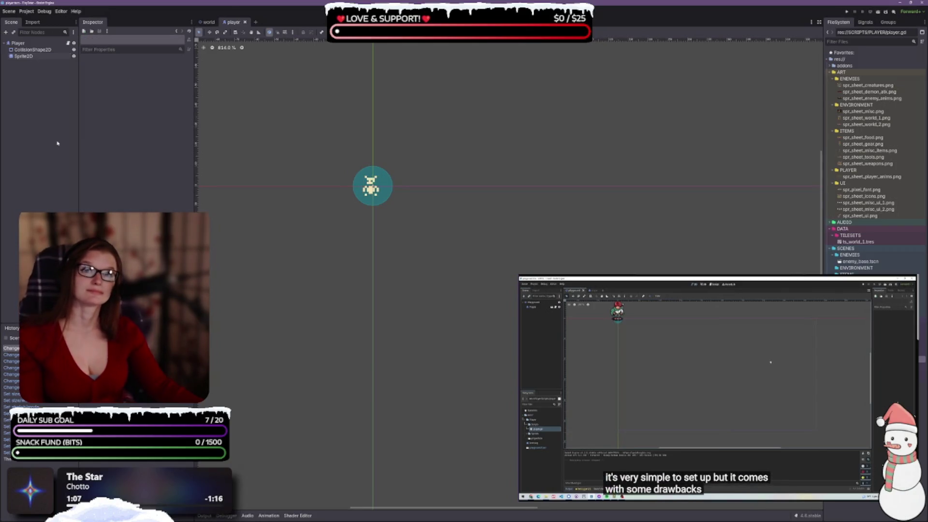
pyautogui.click(25, 44)
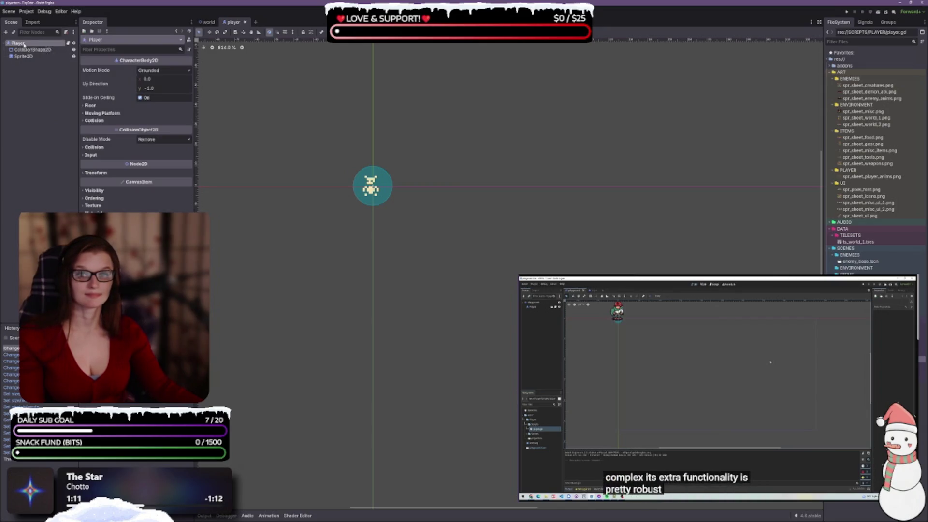
# Add an AnimationPlayer child to Player and make the Animation panel taller
pyautogui.rightClick(25, 44)
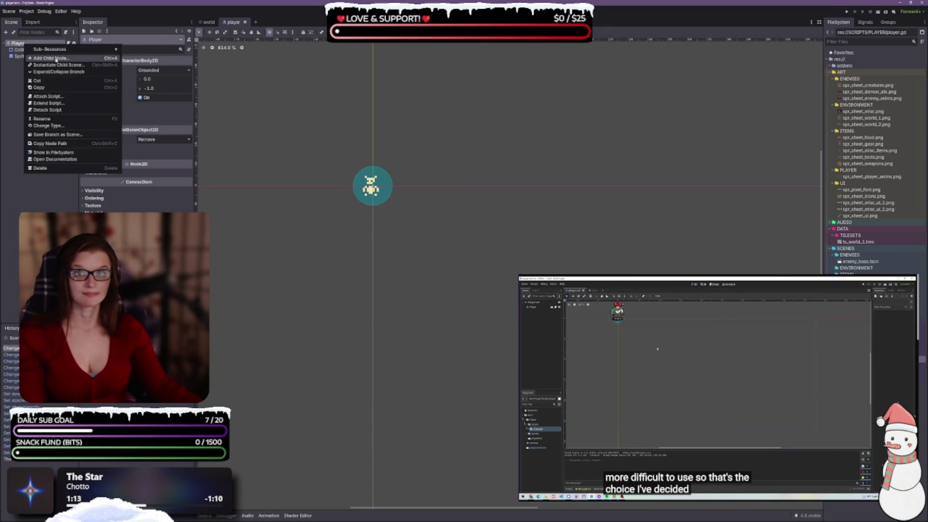
pyautogui.click(49, 58)
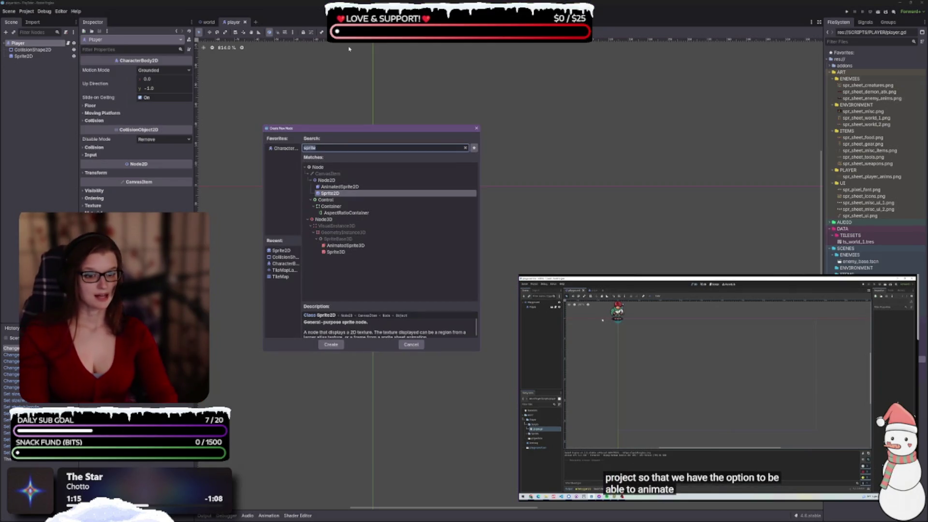
pyautogui.write('anim')
pyautogui.press('Up')
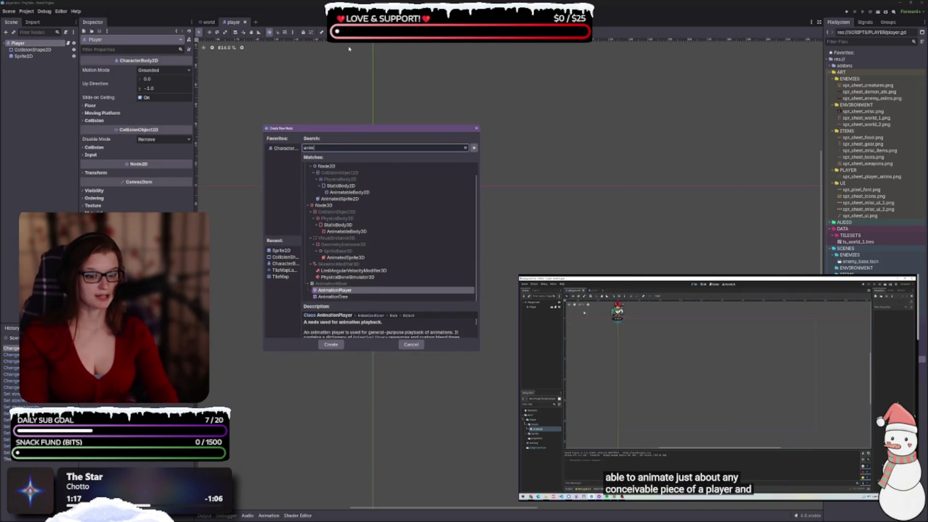
pyautogui.press('Return')
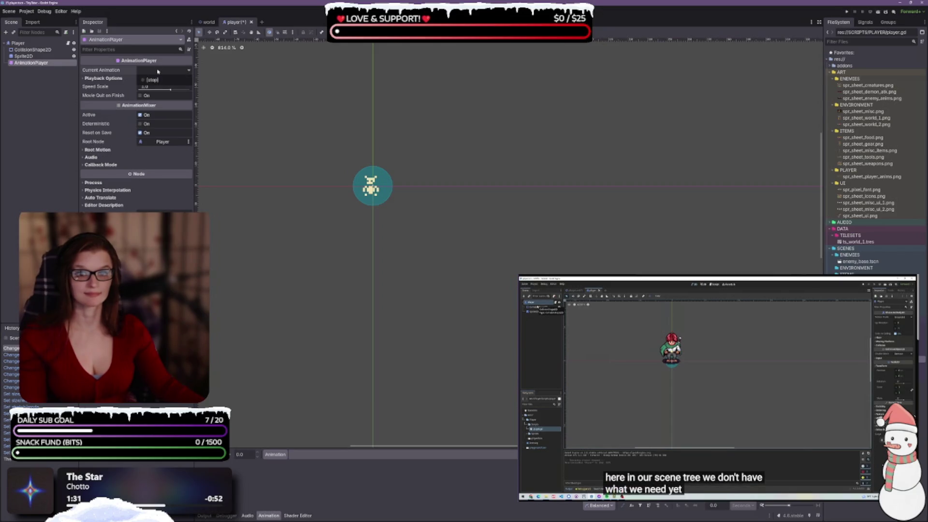
pyautogui.moveTo(341, 447); pyautogui.dragTo(341, 391)
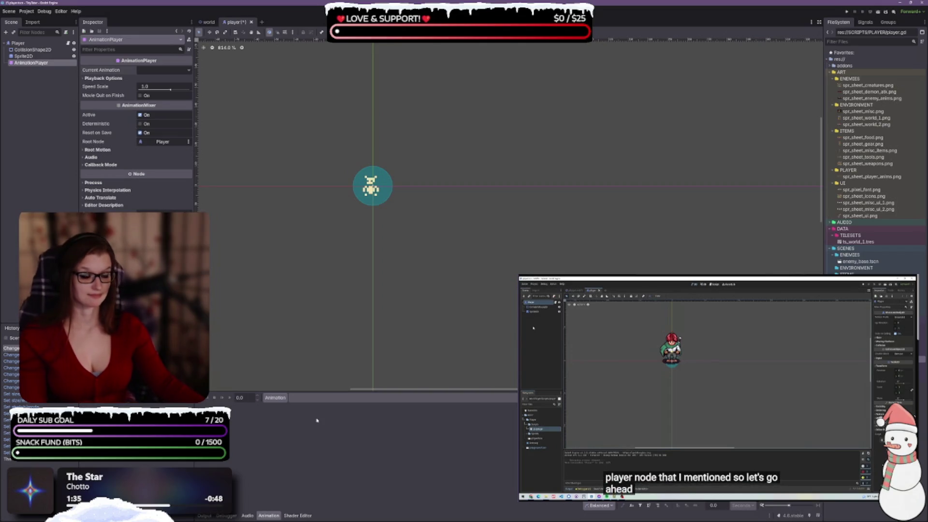
# In the animation library manager, create a library named player_anims and save the scene
pyautogui.click(275, 397)
pyautogui.click(284, 418)
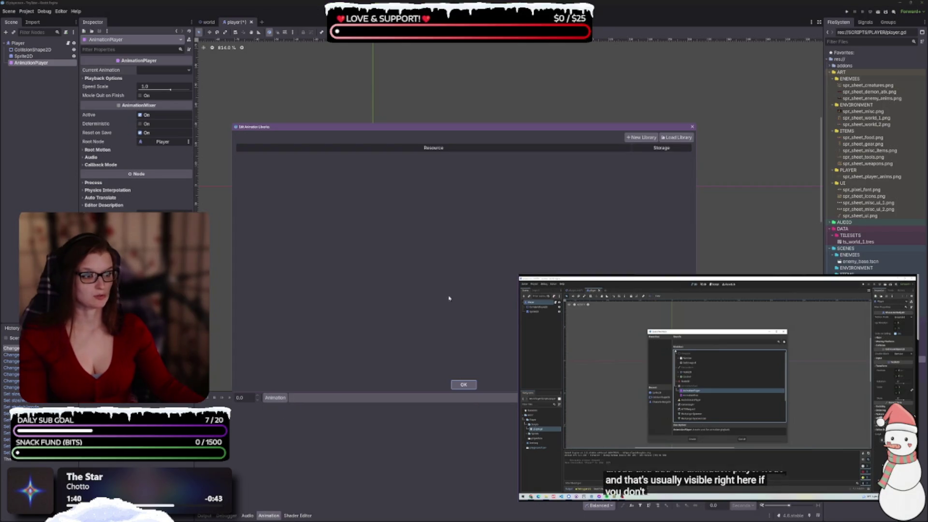
pyautogui.moveTo(452, 128); pyautogui.dragTo(458, 166)
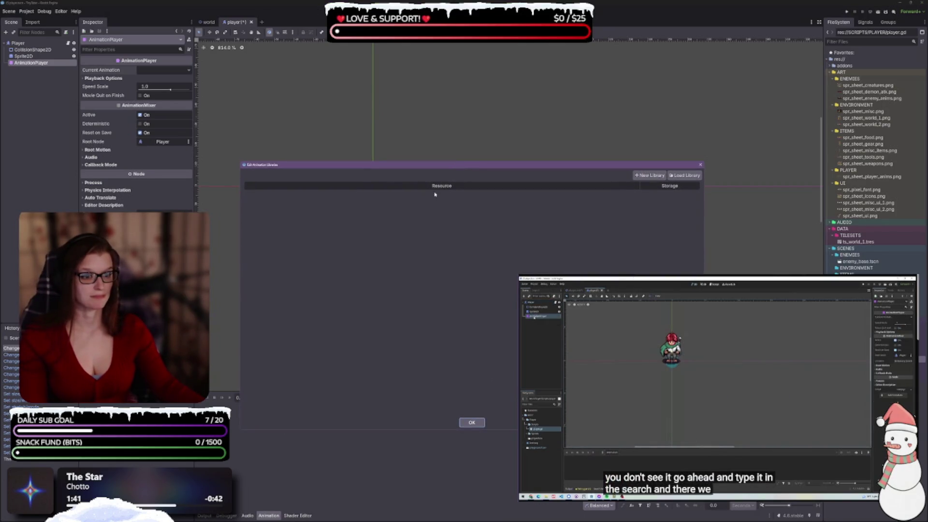
pyautogui.click(650, 175)
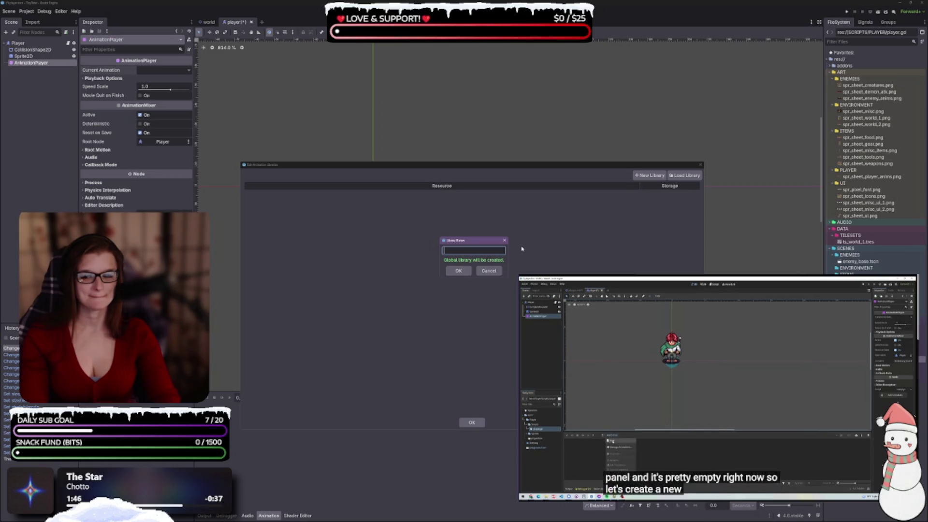
pyautogui.write('player')
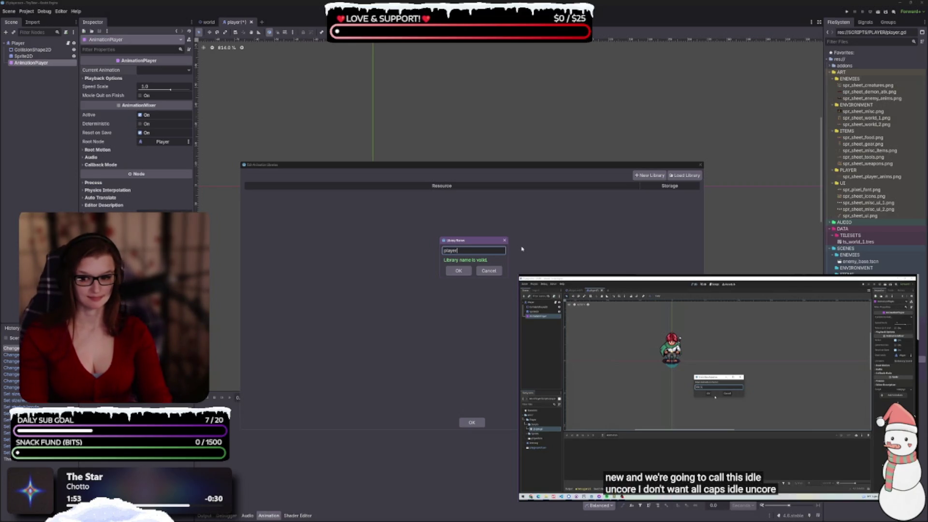
pyautogui.write('_')
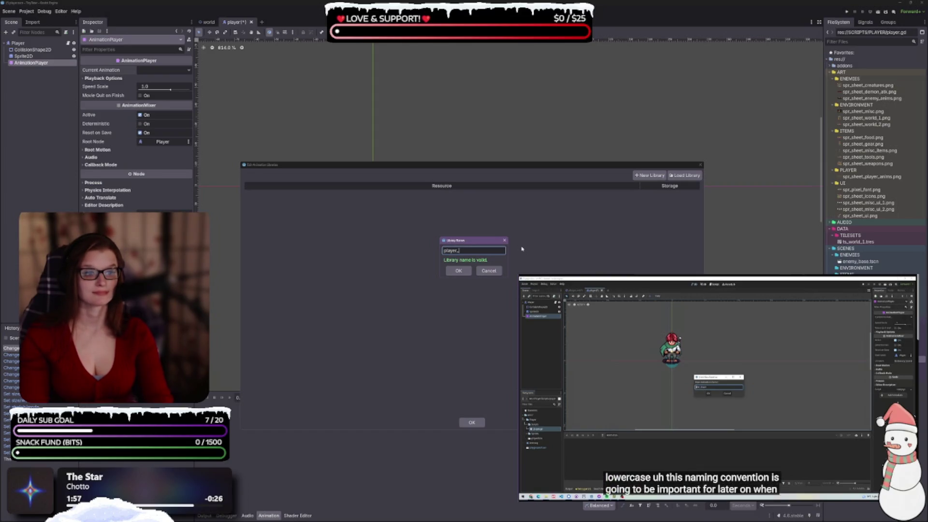
pyautogui.write('anims')
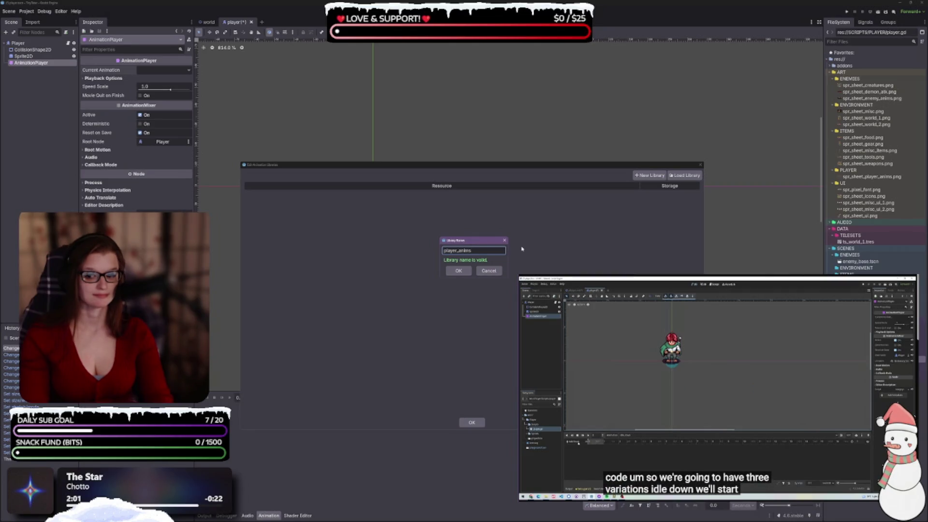
pyautogui.press('Return')
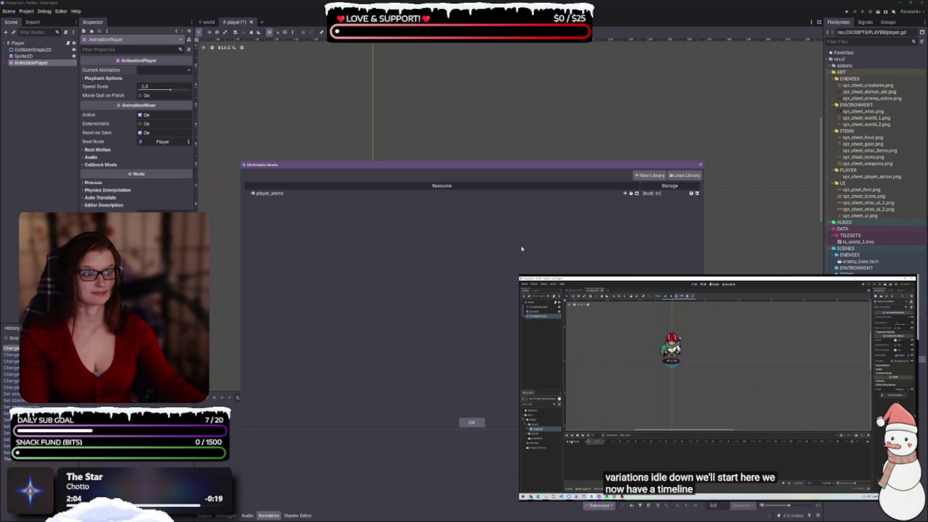
pyautogui.doubleClick(307, 194)
pyautogui.press('Return')
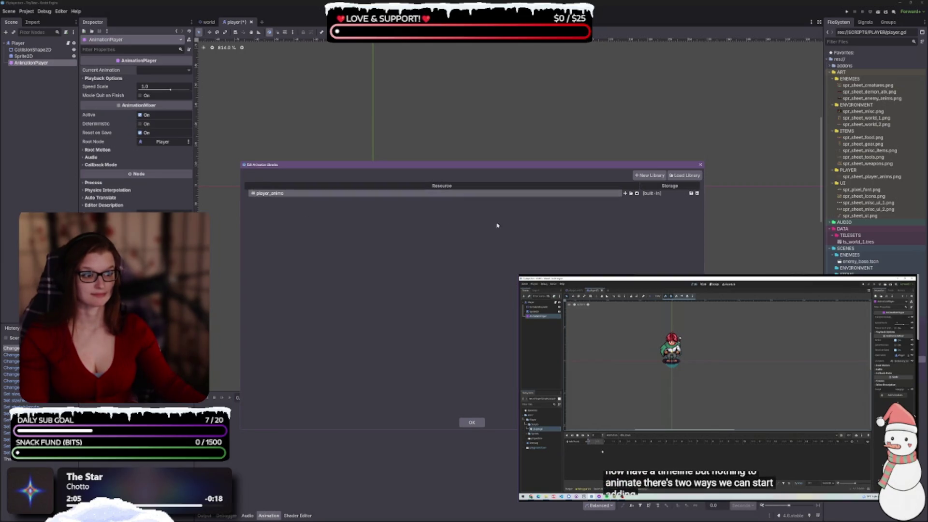
pyautogui.hotkey('ctrl', 's')
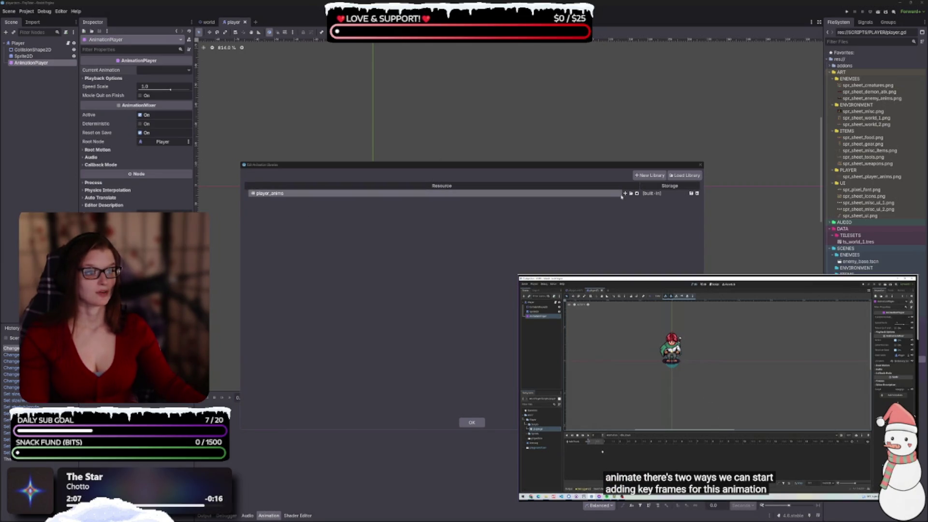
# Add an animation named idle to the player_anims library and save the scene
pyautogui.click(625, 193)
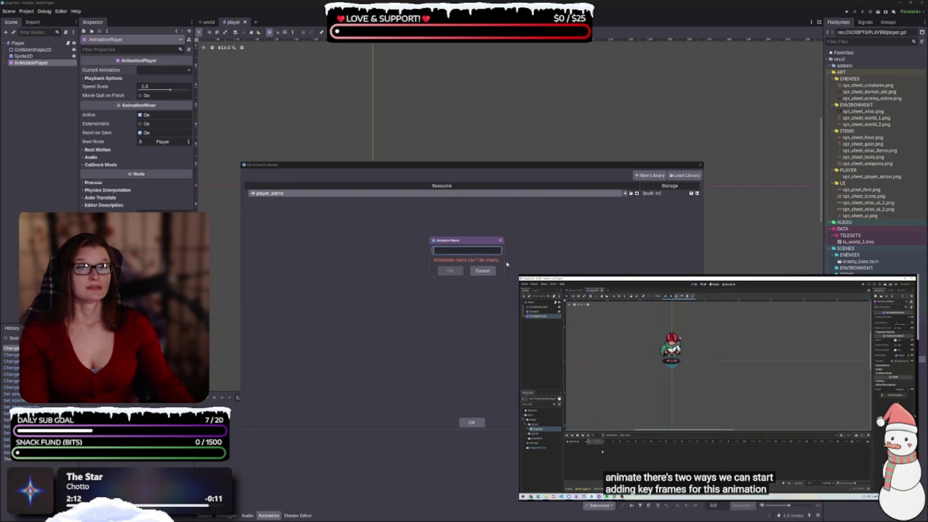
pyautogui.write('idle')
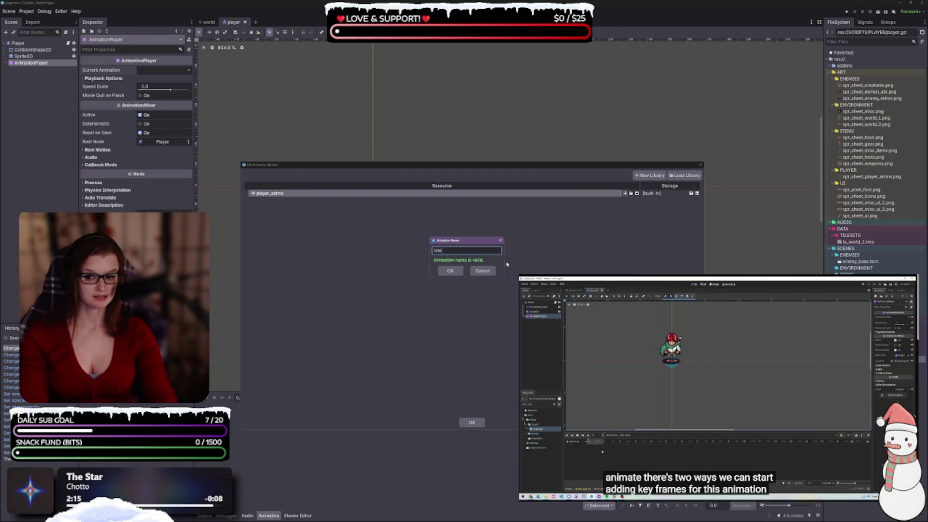
pyautogui.press('Return')
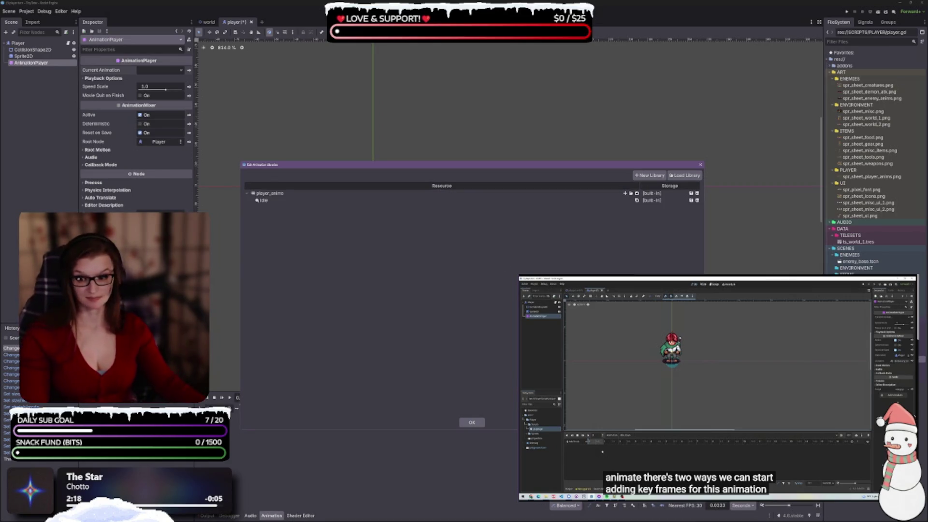
pyautogui.hotkey('ctrl', 's')
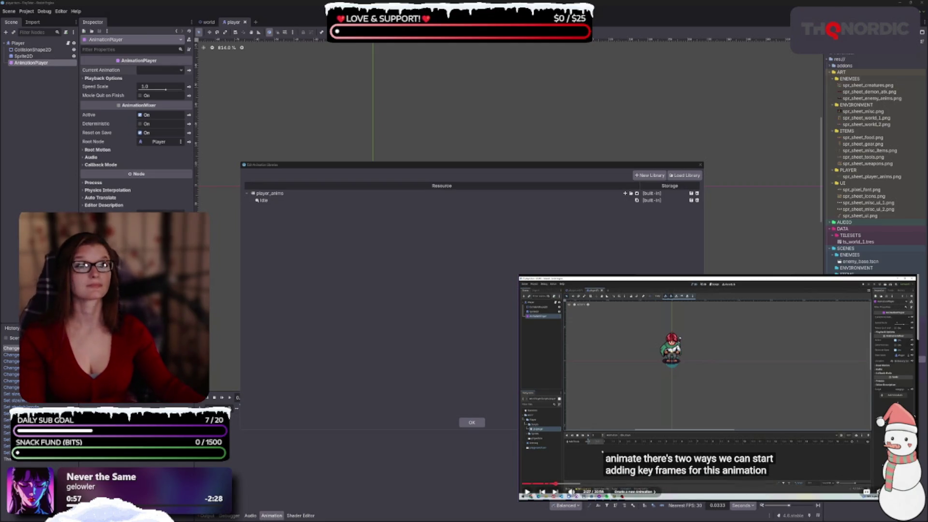
pyautogui.click(721, 384)
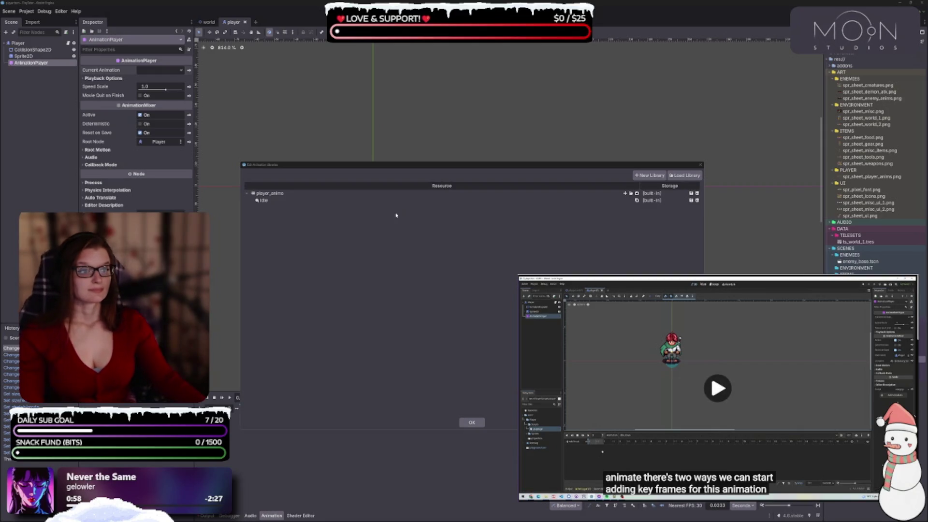
# Close the libraries dialog and start a Sprite2D property track, then cancel it
pyautogui.click(472, 423)
pyautogui.click(216, 409)
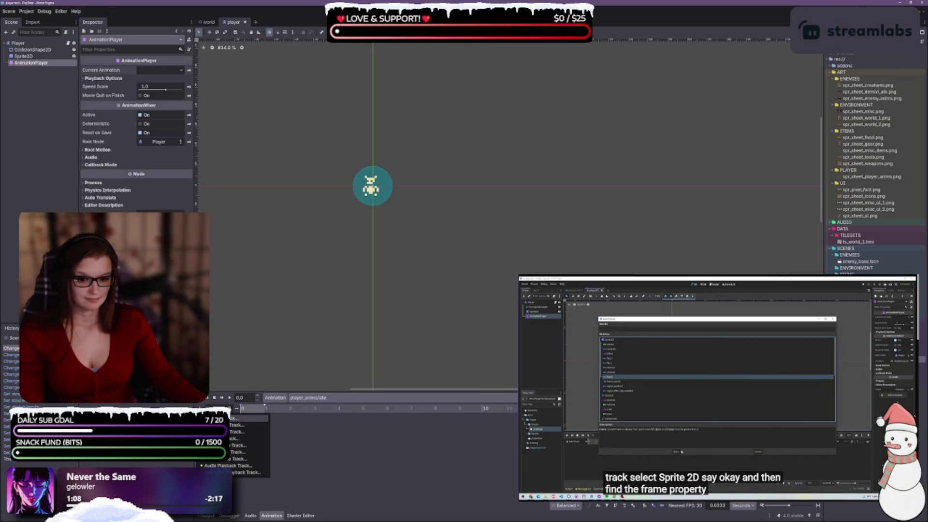
pyautogui.click(244, 418)
pyautogui.click(443, 207)
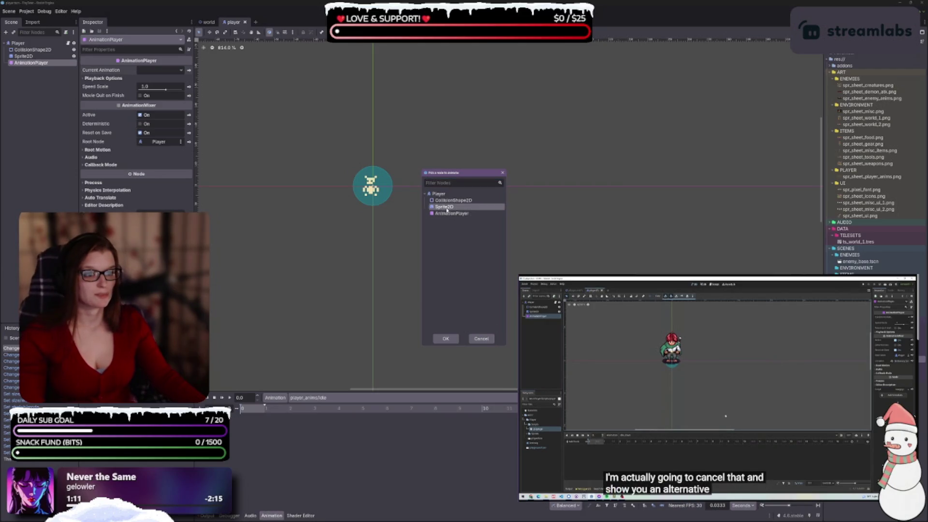
pyautogui.click(482, 340)
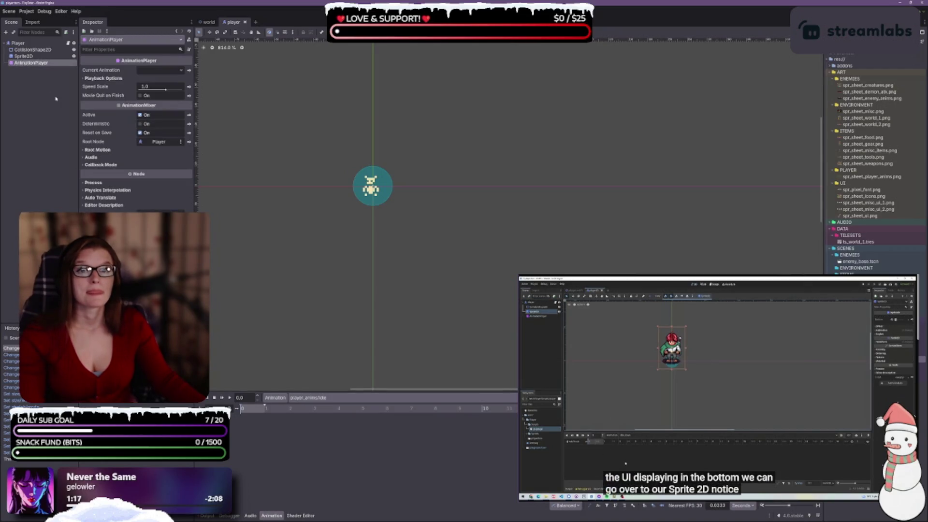
# Key the Sprite2D Frame property into idle, creating a frame track at time 0
pyautogui.click(23, 56)
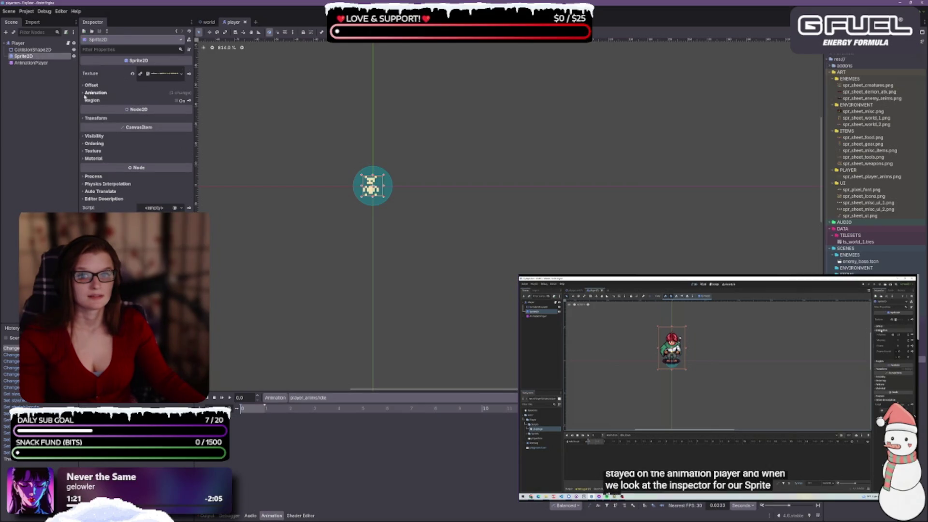
pyautogui.click(87, 93)
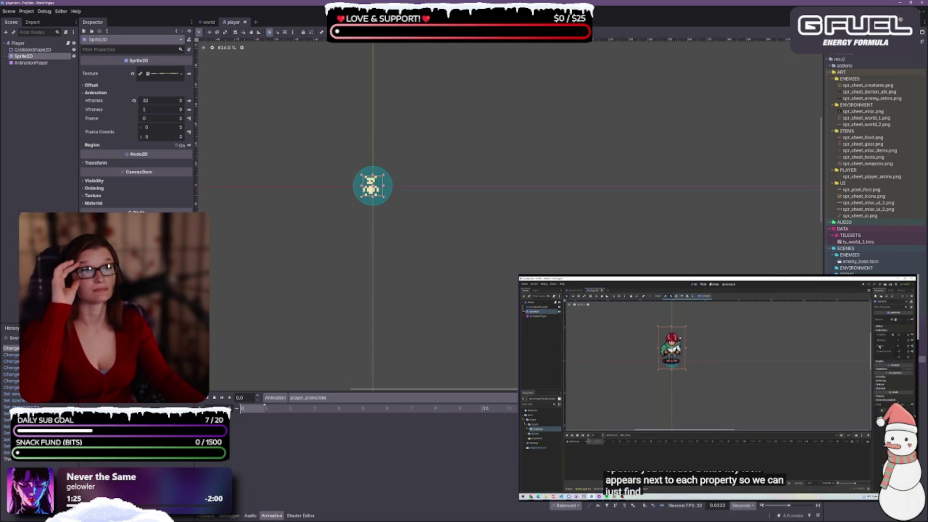
pyautogui.click(189, 118)
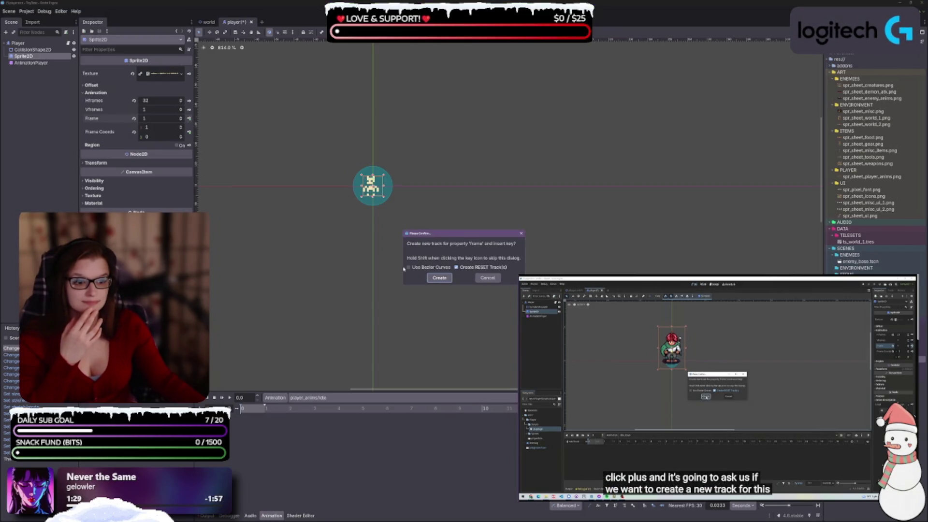
pyautogui.click(439, 278)
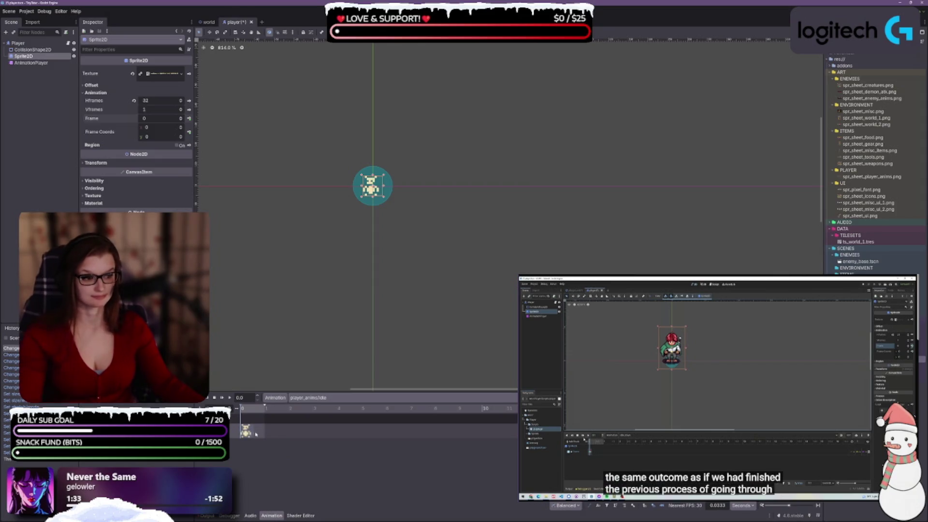
pyautogui.scroll(5, 264, 436)
# Set the idle animation length to 0.4 seconds and save the player scene
pyautogui.scroll(2, 264, 435)
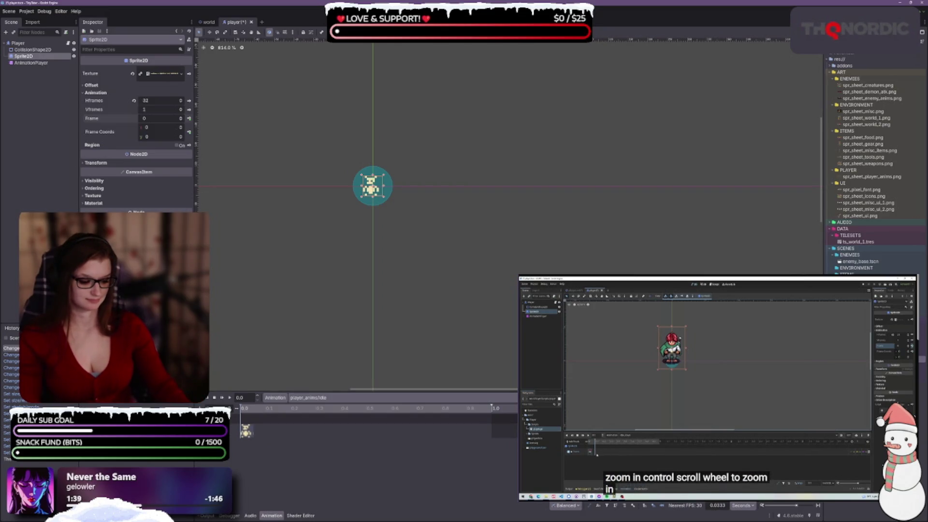
pyautogui.write('0.4')
pyautogui.press('Return')
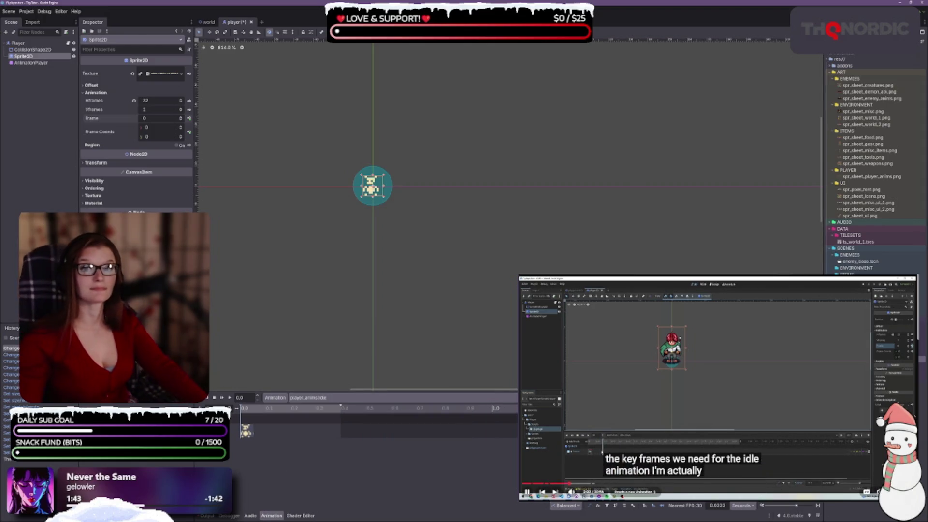
pyautogui.hotkey('ctrl', 's')
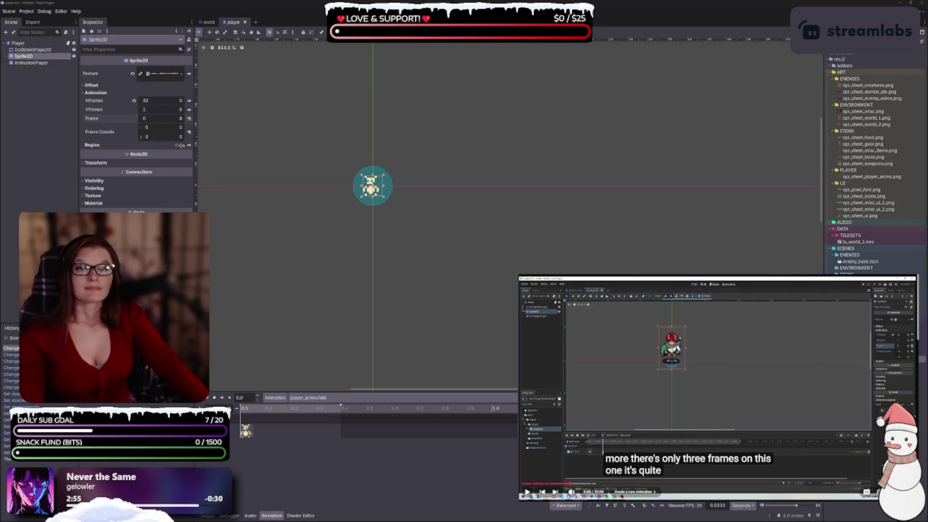
pyautogui.click(733, 400)
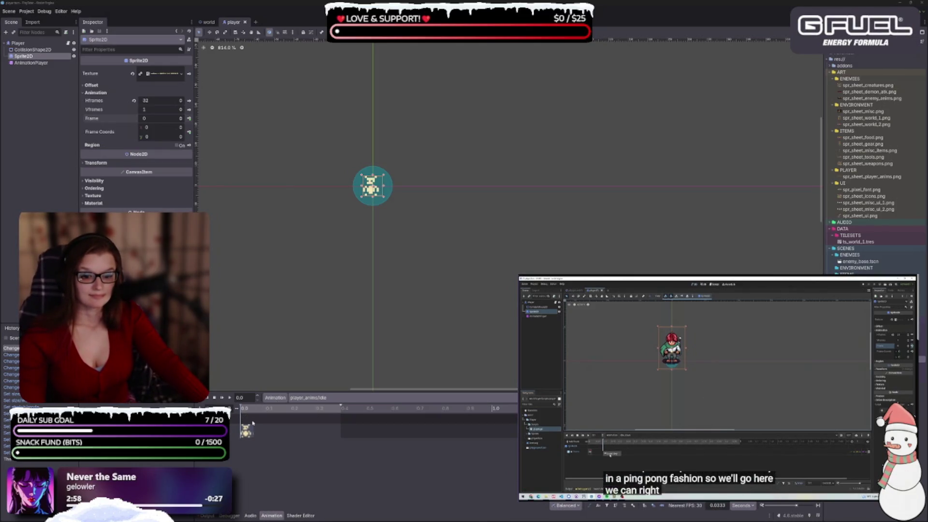
# Insert a Sprite2D frame 1 key near 0.1 s and drag it to 0.2 seconds
pyautogui.click(265, 411)
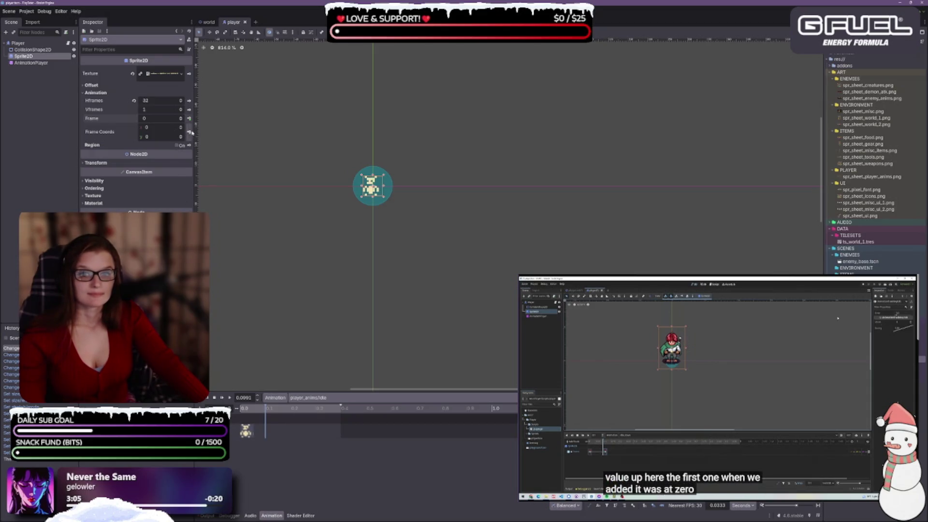
pyautogui.click(181, 118)
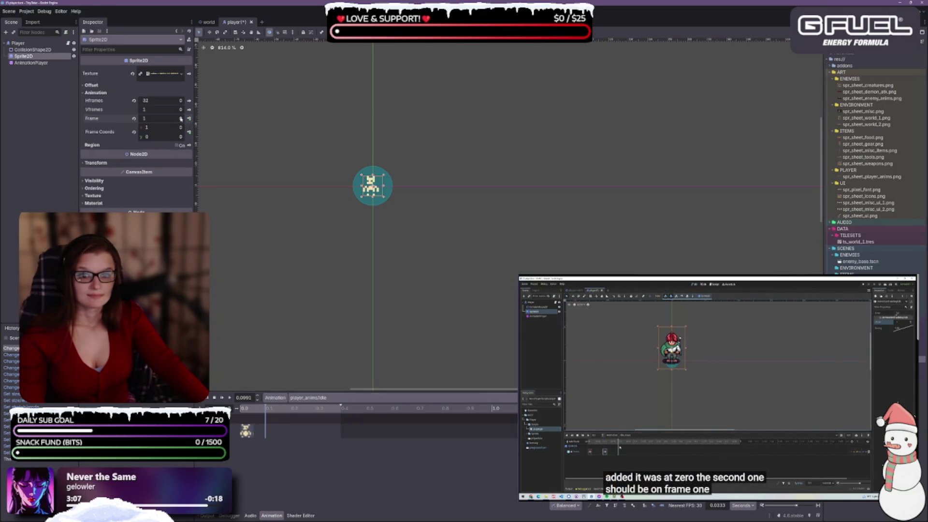
pyautogui.click(189, 119)
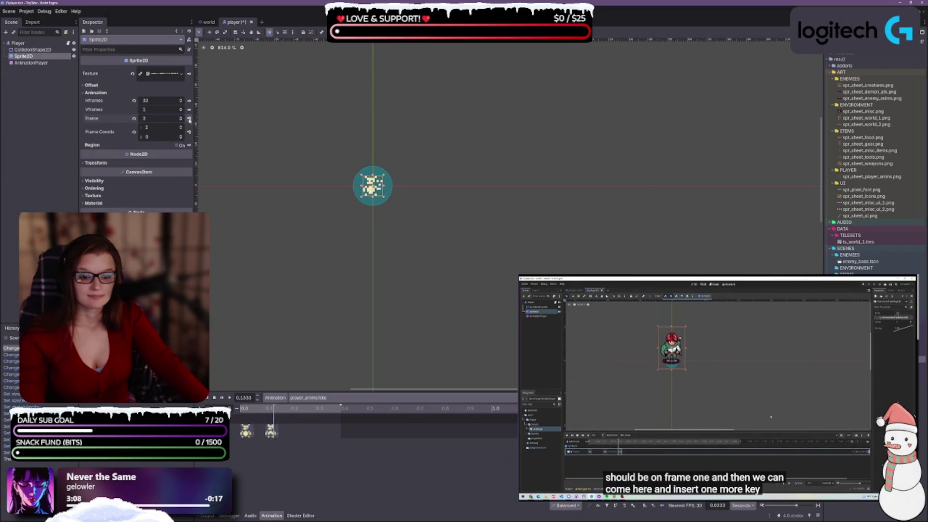
pyautogui.click(271, 432)
pyautogui.moveTo(271, 432); pyautogui.dragTo(296, 431)
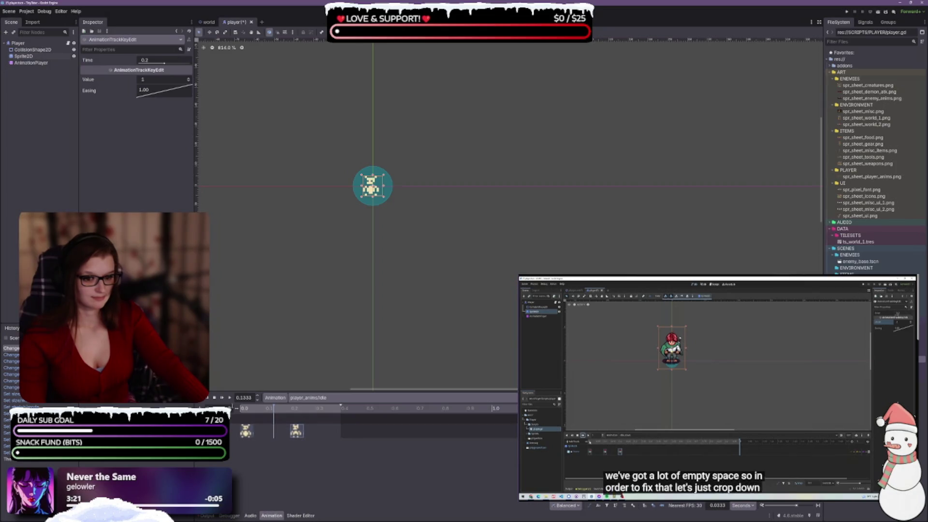
# Preview the idle animation, save the player scene, and select the first frame key at 0.0
pyautogui.click(230, 400)
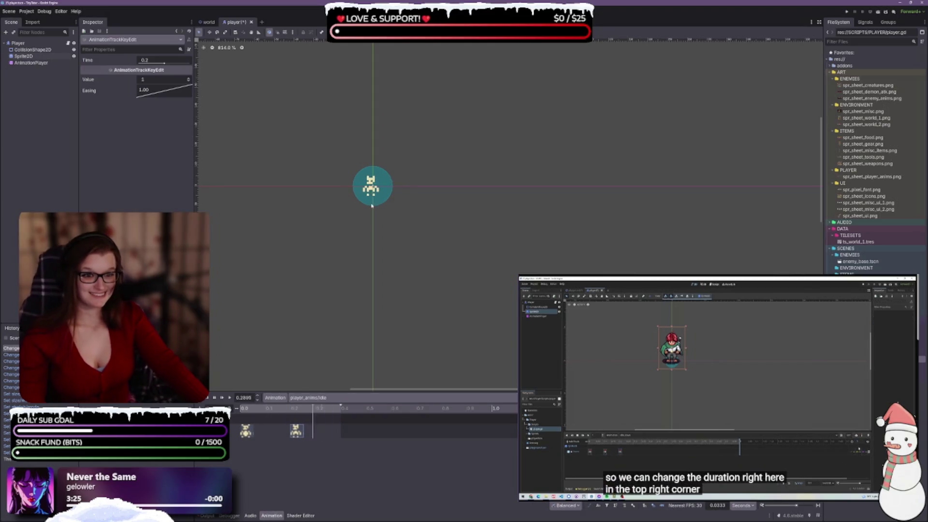
pyautogui.scroll(3, 373, 205)
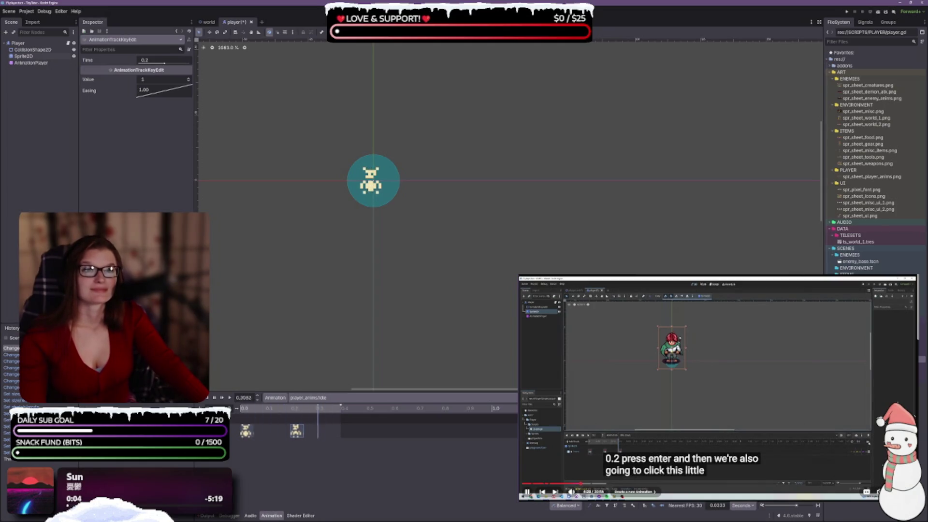
pyautogui.hotkey('ctrl', 's')
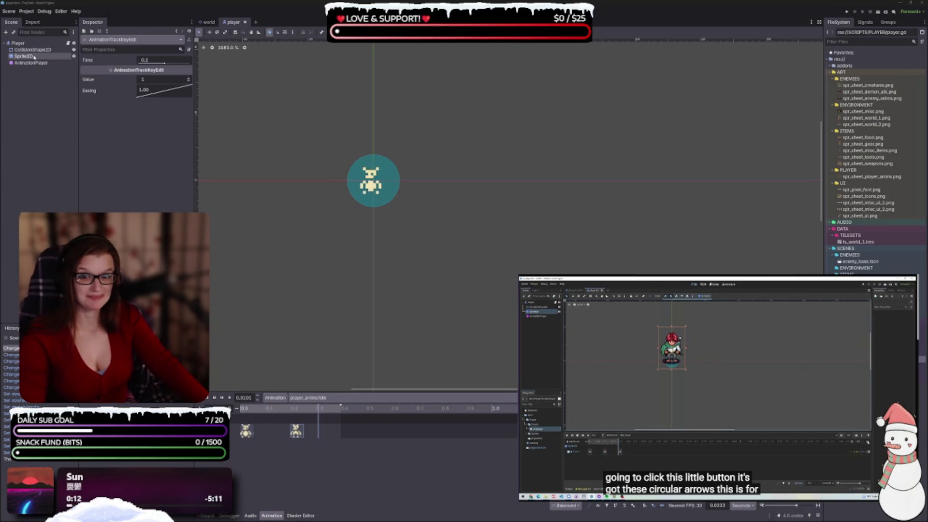
pyautogui.click(247, 430)
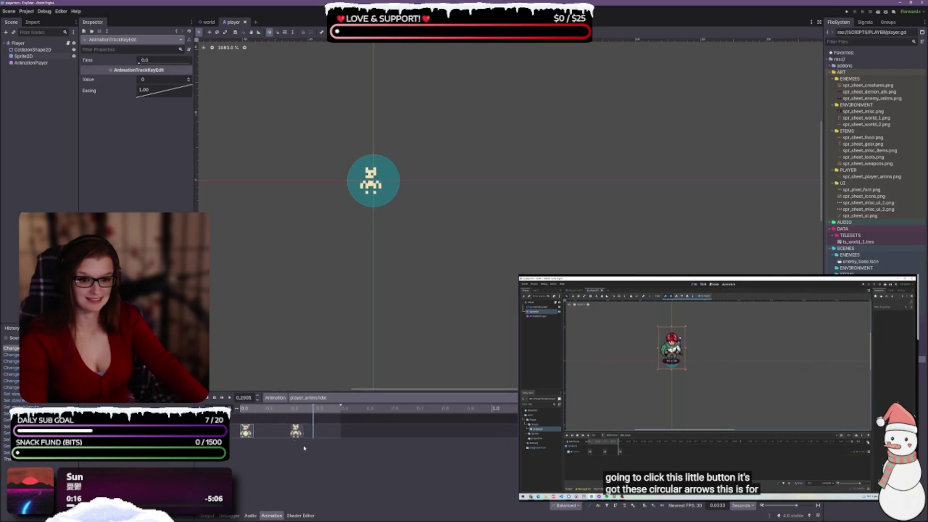